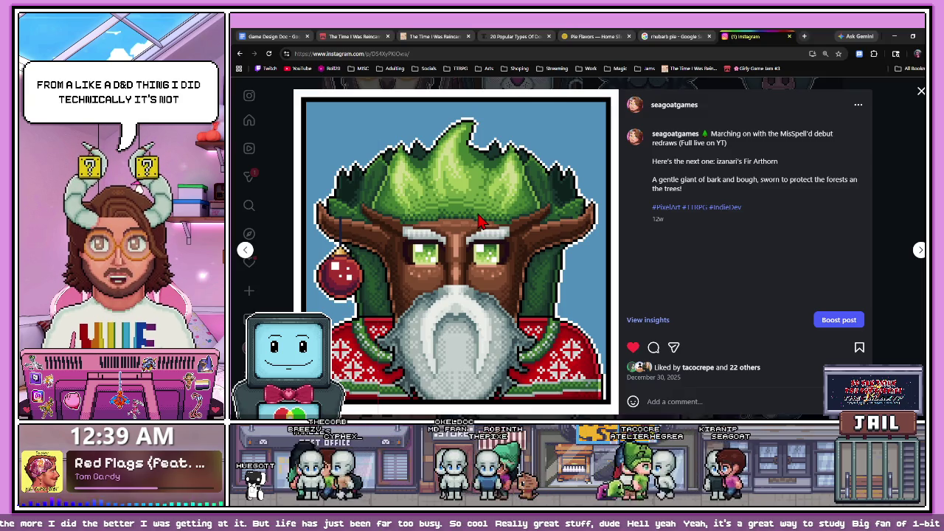
- Flip through the profile's pixel-art posts (bat, black cat, rat, owl, HERBIE, goat), then close the viewer
click(245, 251)
click(246, 252)
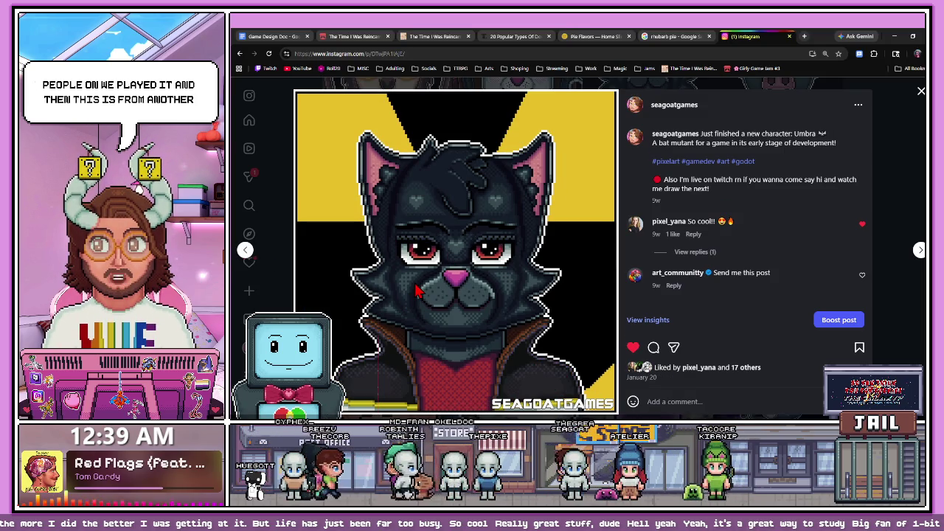
key(Left)
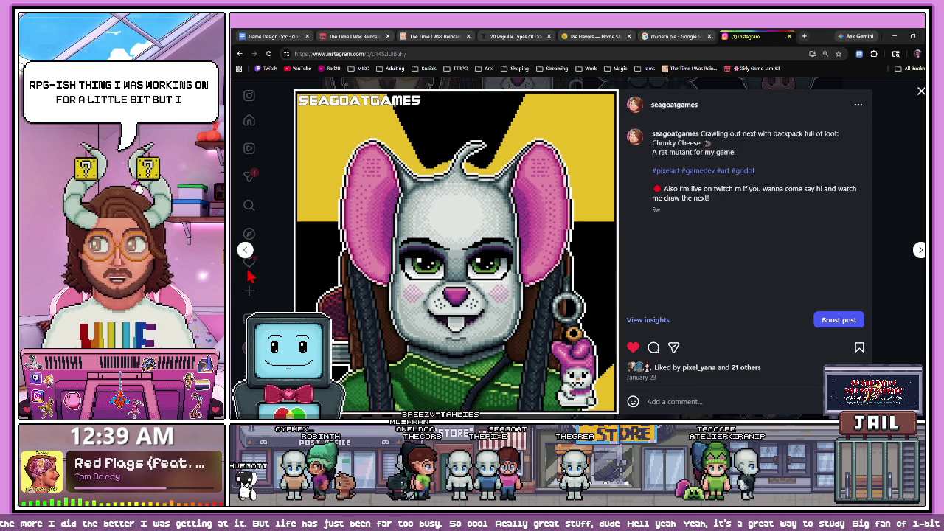
click(246, 251)
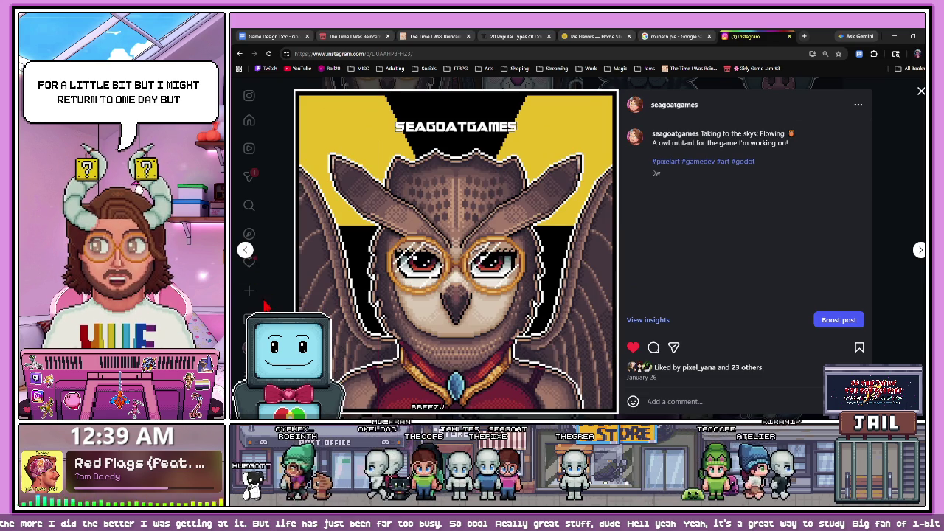
click(246, 250)
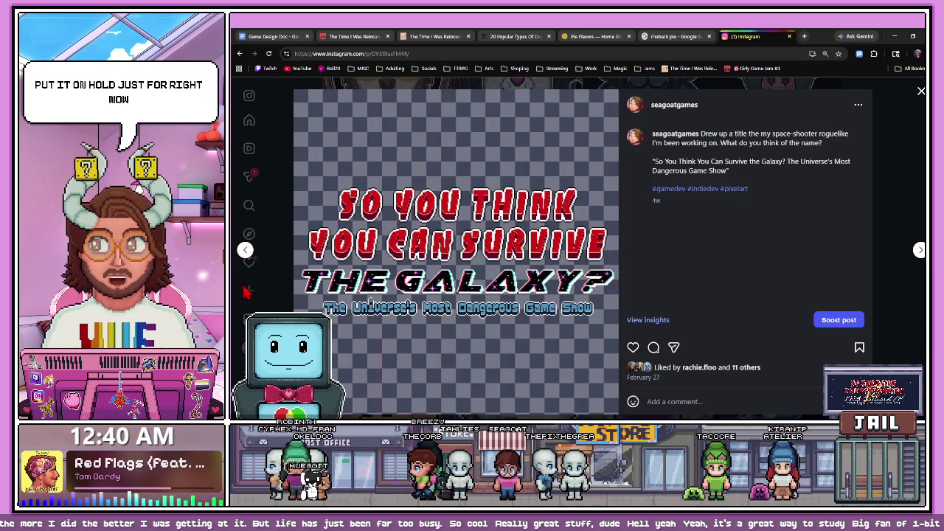
click(245, 251)
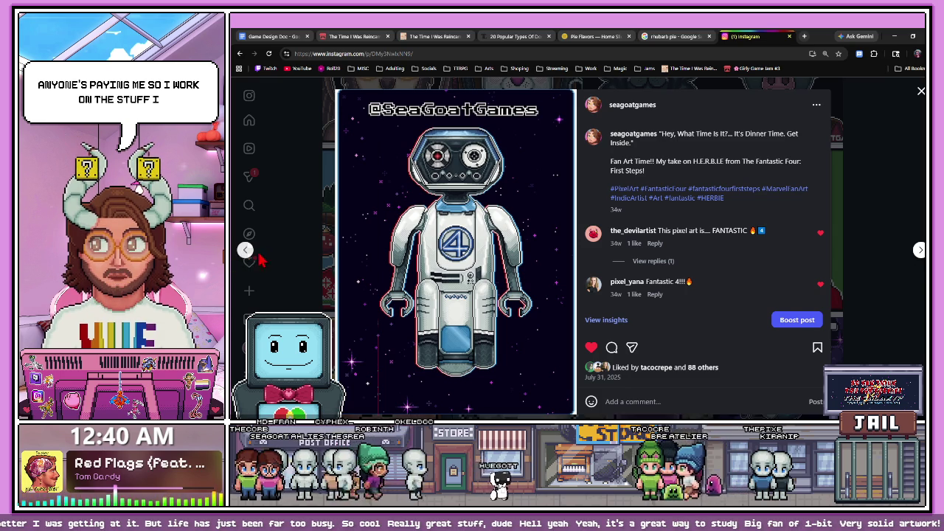
click(247, 251)
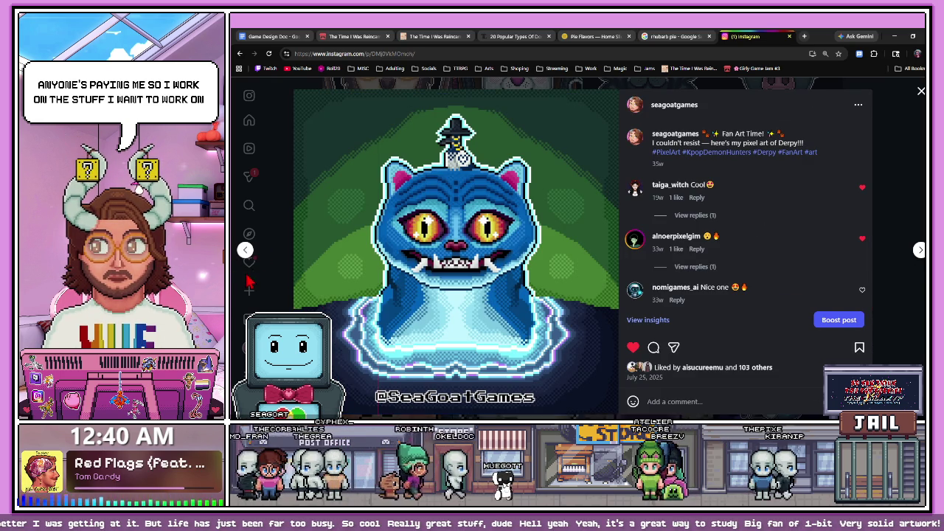
click(246, 251)
click(246, 256)
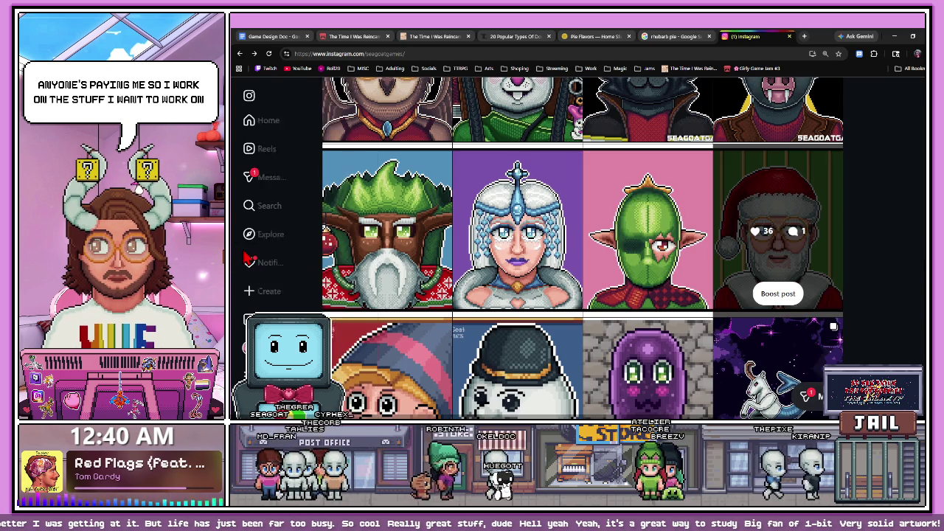
- Move via the game jam page to the Game Design Doc and scroll its lists
click(347, 36)
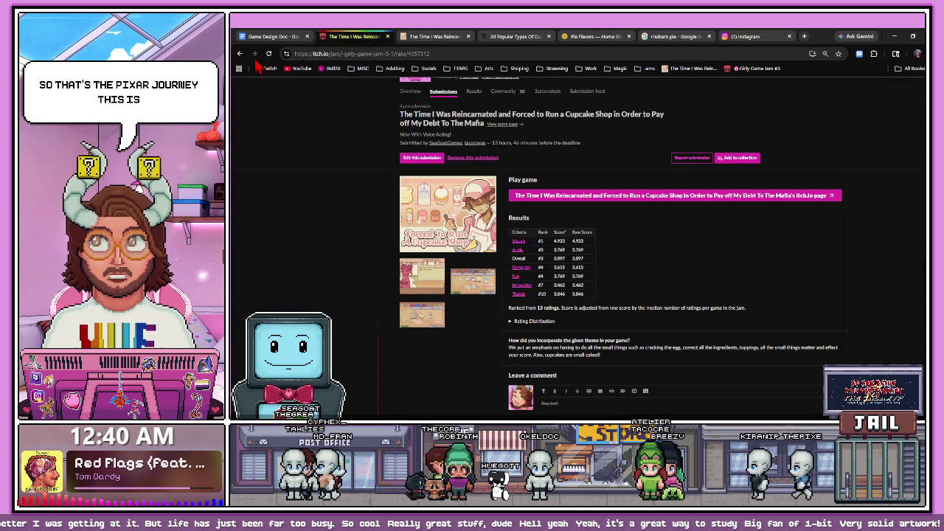
click(271, 36)
scroll(450, 278, down, 1)
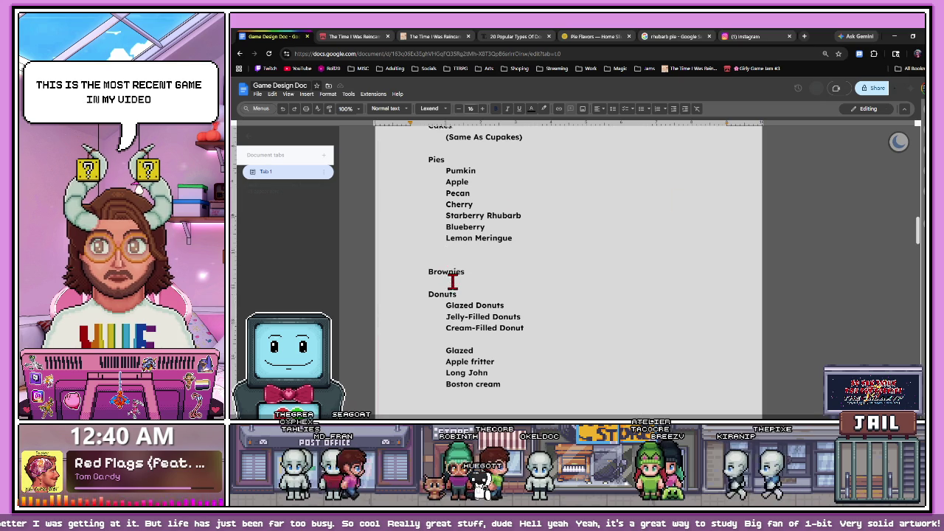
- Scroll through the Foods section reviewing the pie, brownie and donut lists
scroll(536, 273, down, 2)
scroll(536, 274, down, 5)
scroll(533, 270, up, 3)
scroll(510, 282, up, 5)
scroll(511, 281, up, 5)
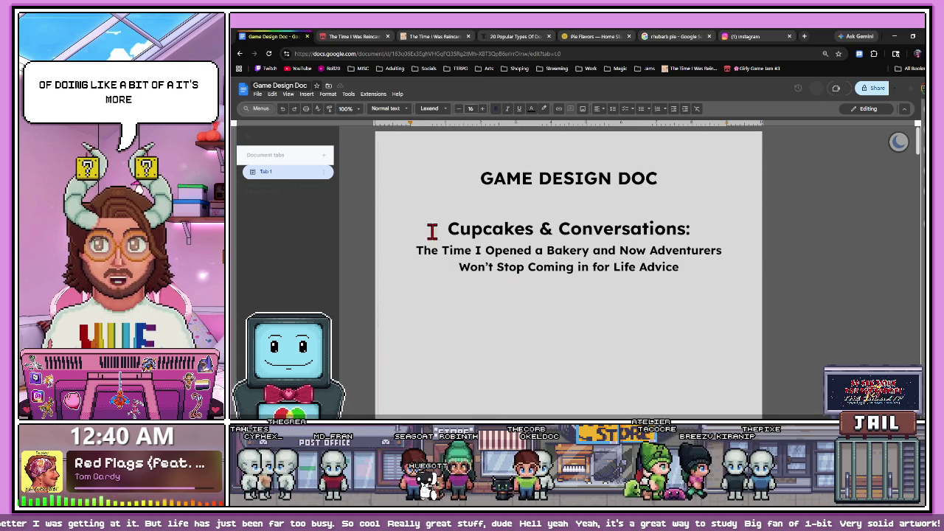
scroll(516, 312, down, 5)
scroll(516, 311, down, 3)
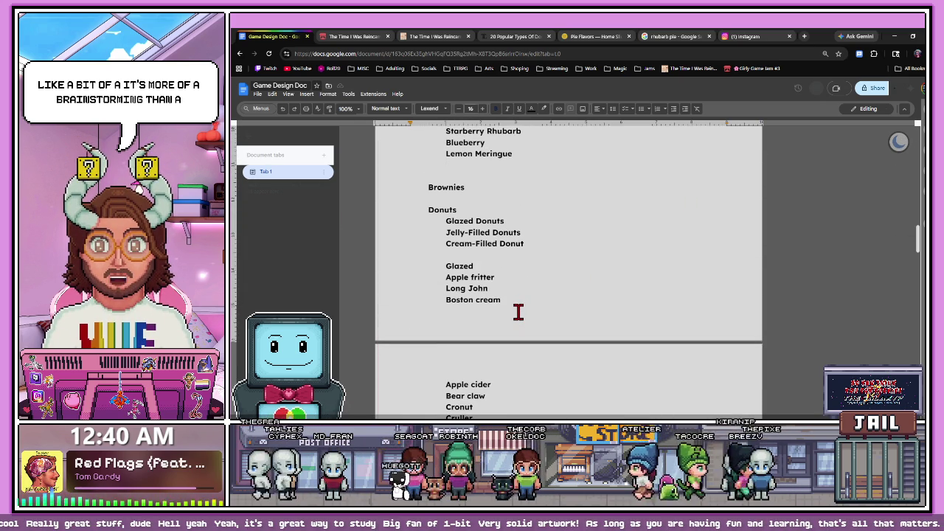
scroll(514, 313, down, 3)
scroll(516, 314, down, 1)
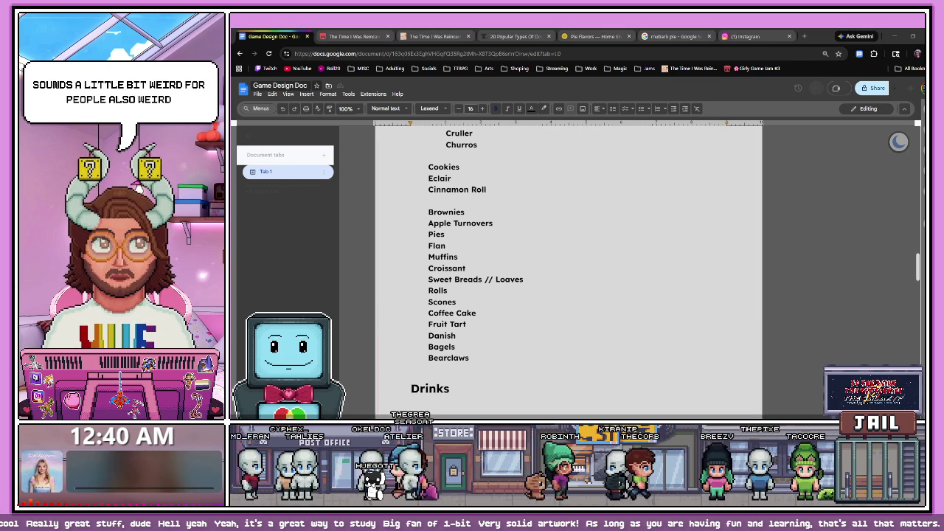
click(649, 295)
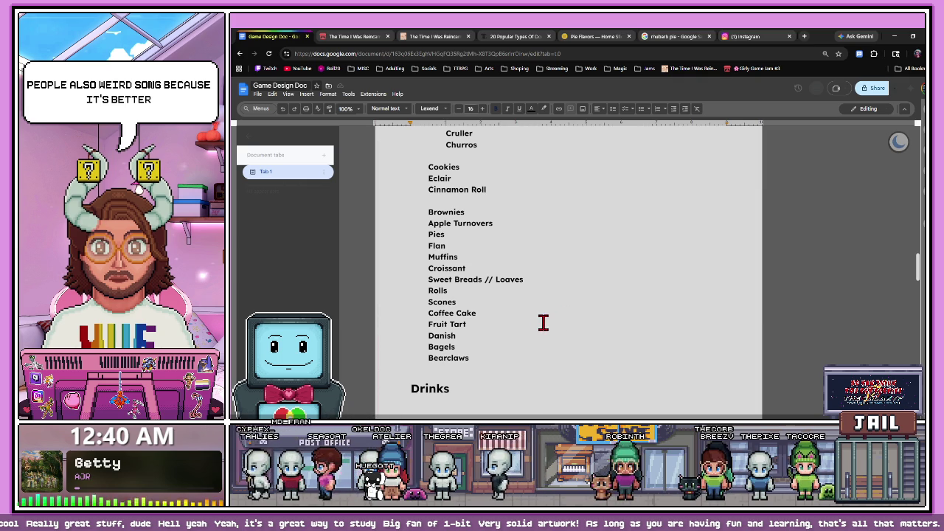
- Recheck the food and drink lists, then jump to the Cupcake Shop itch.io page with Ctrl+3
scroll(472, 357, down, 2)
scroll(472, 356, up, 1)
scroll(471, 352, up, 2)
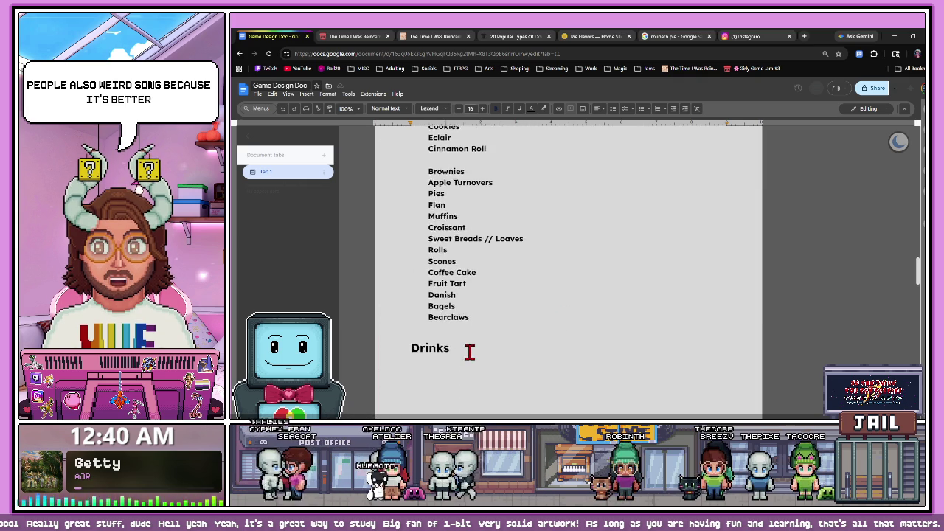
scroll(468, 348, up, 3)
scroll(468, 347, up, 2)
scroll(467, 347, up, 3)
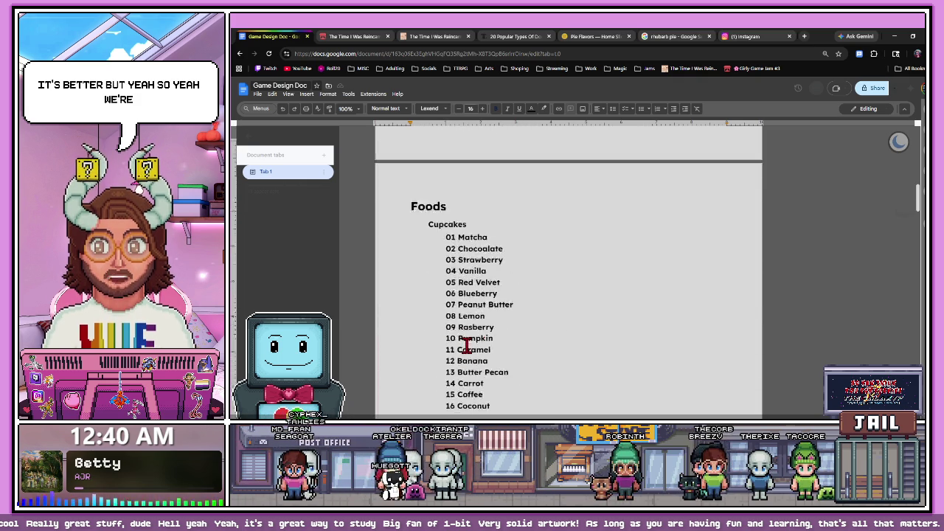
scroll(466, 346, up, 3)
scroll(466, 346, down, 2)
scroll(466, 345, down, 5)
scroll(466, 345, down, 5)
scroll(467, 325, up, 2)
scroll(469, 302, up, 2)
key(ctrl+3)
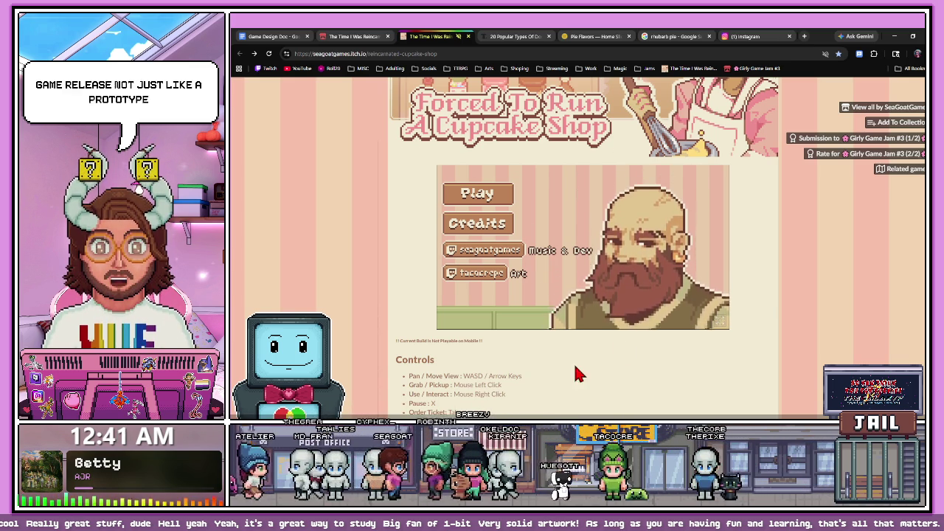
- Back in the doc, scroll to the Taste Affinity System section with its Matcha/Vanilla/Pumpkin Spice table
key(ctrl+1)
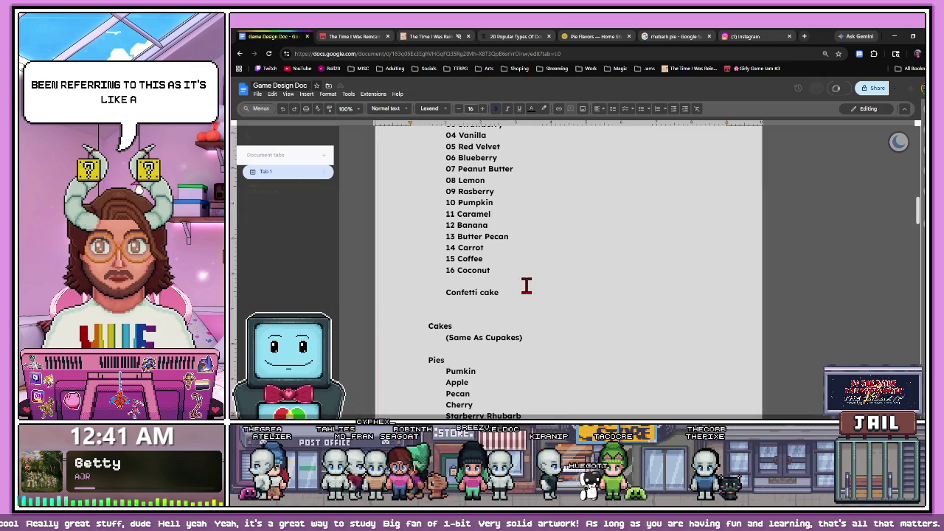
scroll(524, 284, down, 3)
scroll(514, 284, down, 3)
scroll(514, 285, down, 5)
scroll(515, 286, down, 5)
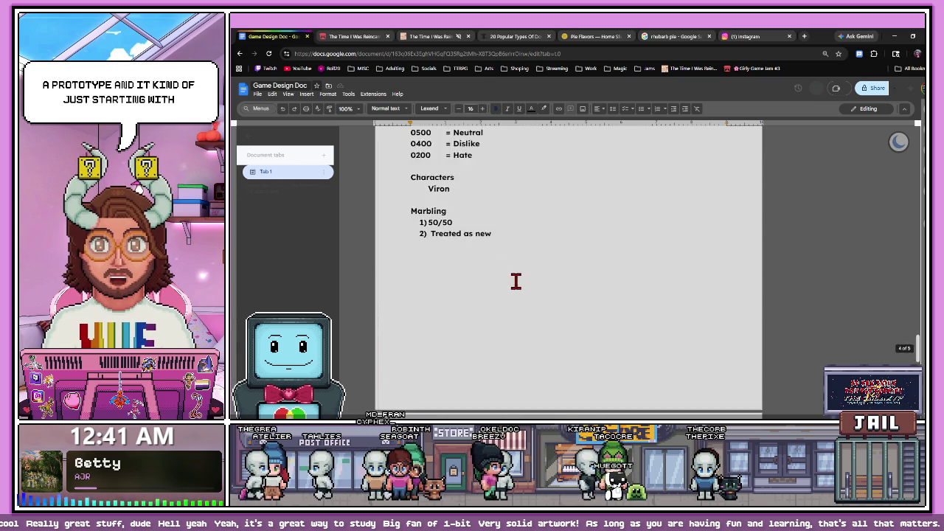
scroll(515, 286, down, 5)
scroll(516, 286, down, 5)
scroll(512, 283, up, 5)
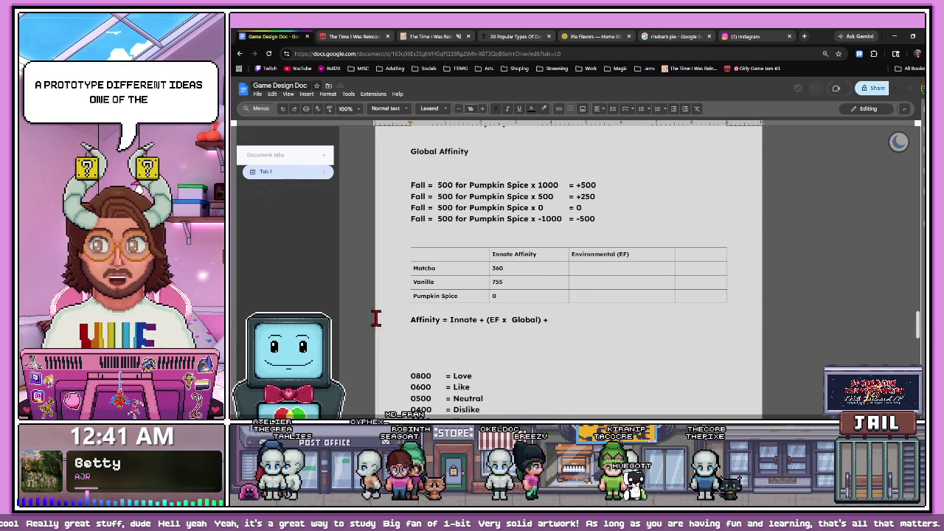
scroll(435, 190, up, 1)
drag(411, 160, 554, 160)
click(552, 183)
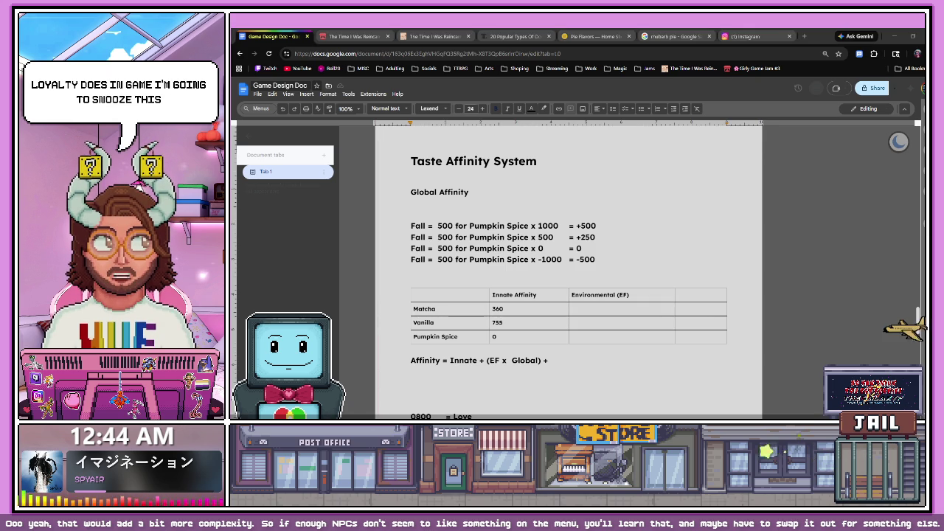
- Select the affinity table's row border, then switch to the Forced To Run A Cupcake Shop page
click(702, 301)
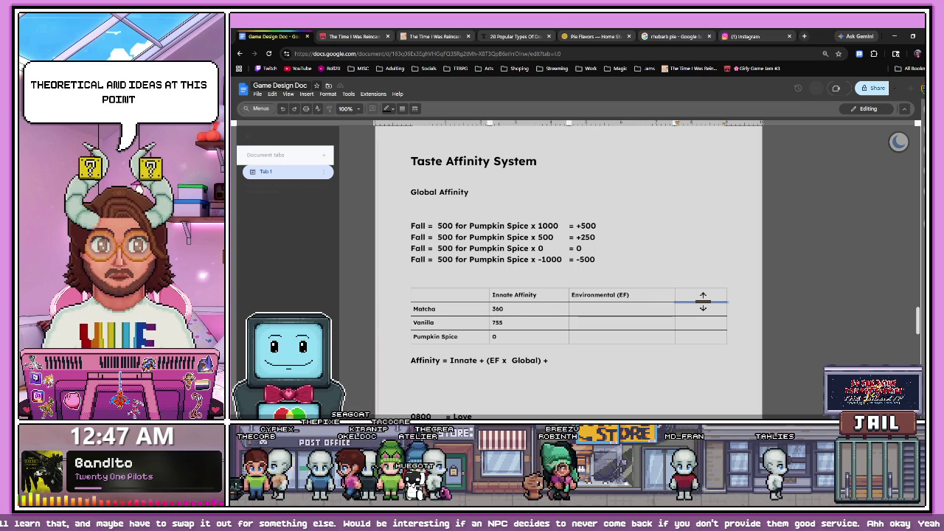
click(441, 37)
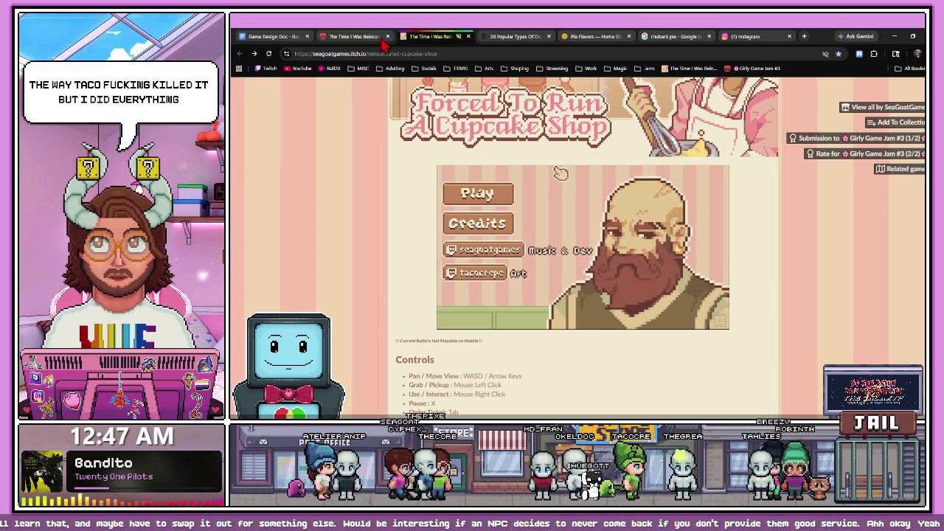
- Switch from the itch.io page back to the Game Design Doc tab
click(254, 39)
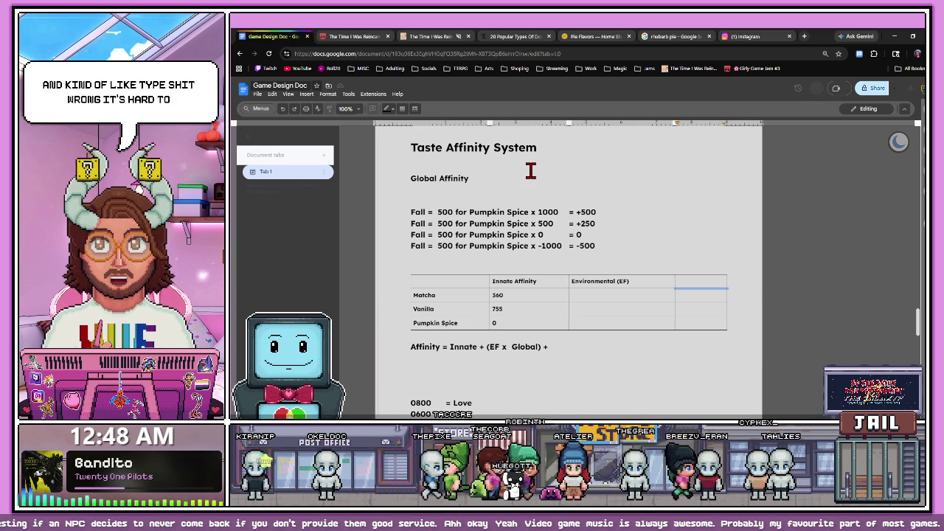
click(457, 198)
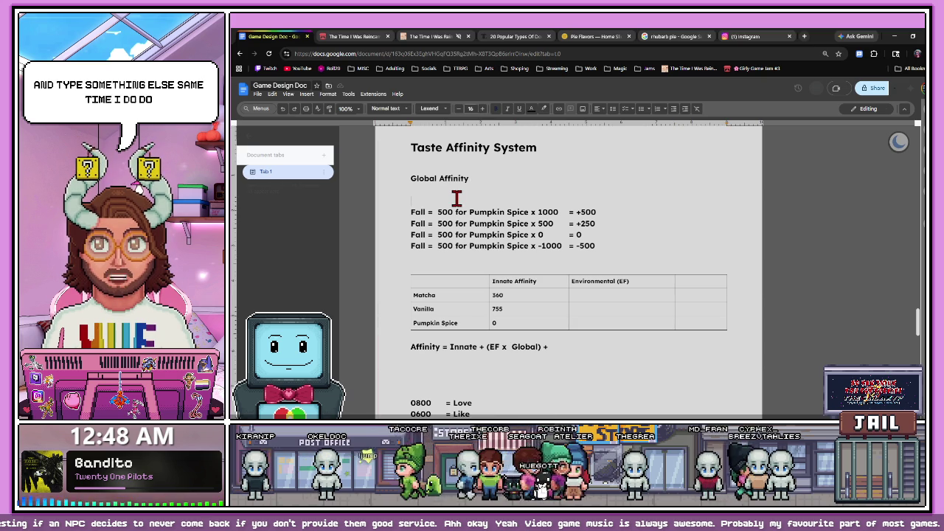
key(BackSpace)
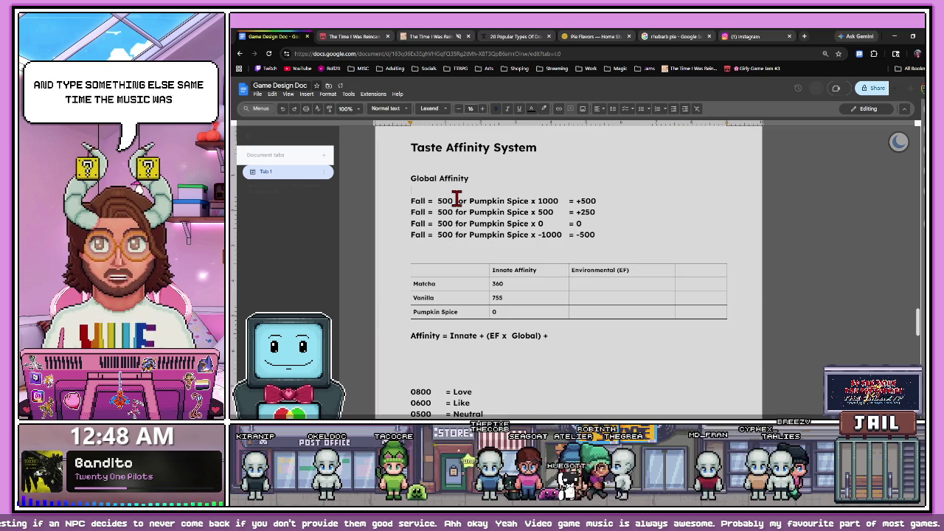
scroll(457, 213, down, 2)
scroll(479, 230, up, 1)
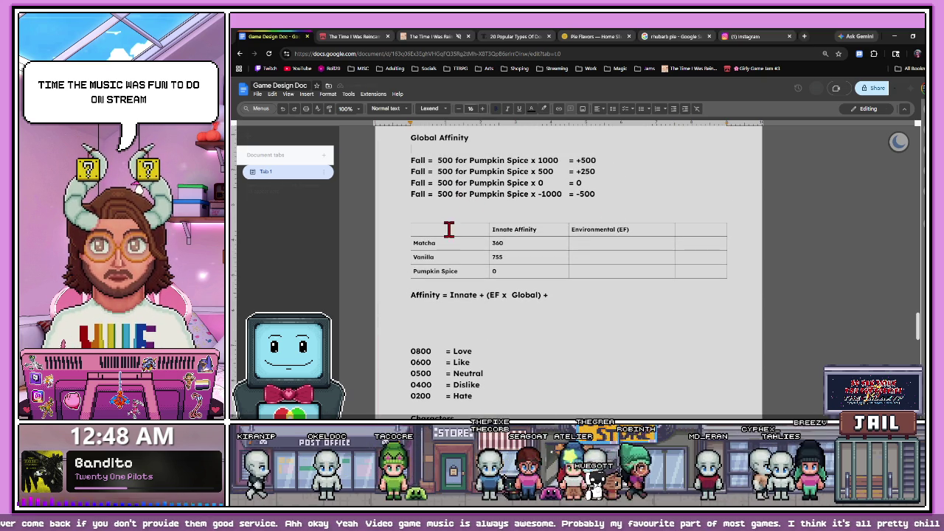
scroll(580, 246, down, 4)
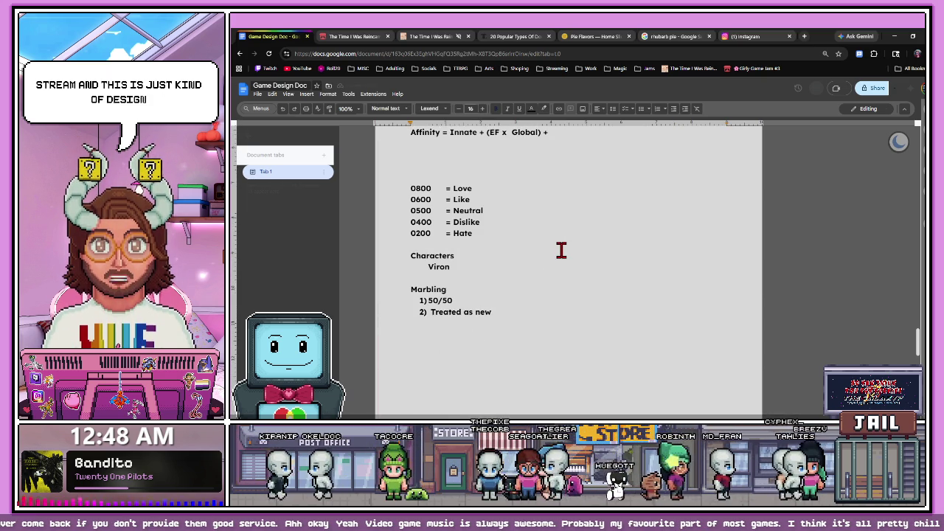
scroll(561, 248, up, 5)
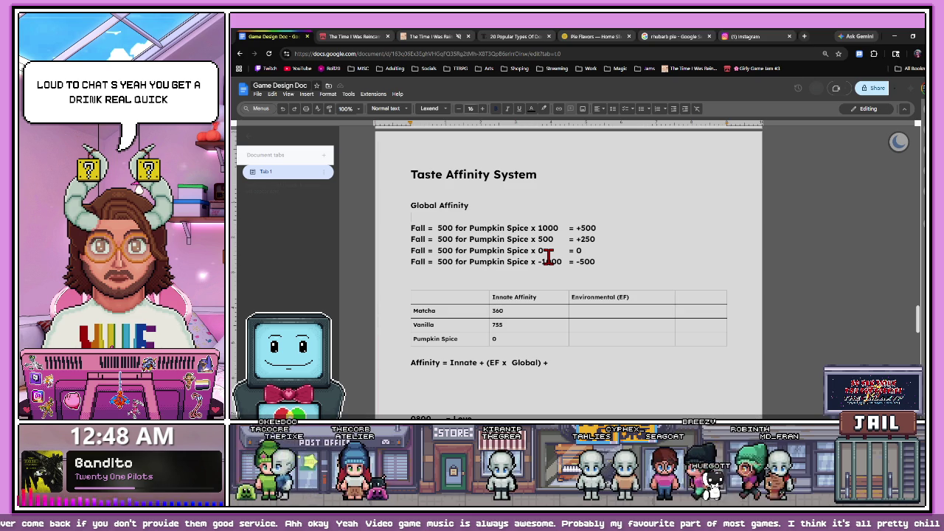
scroll(527, 250, down, 1)
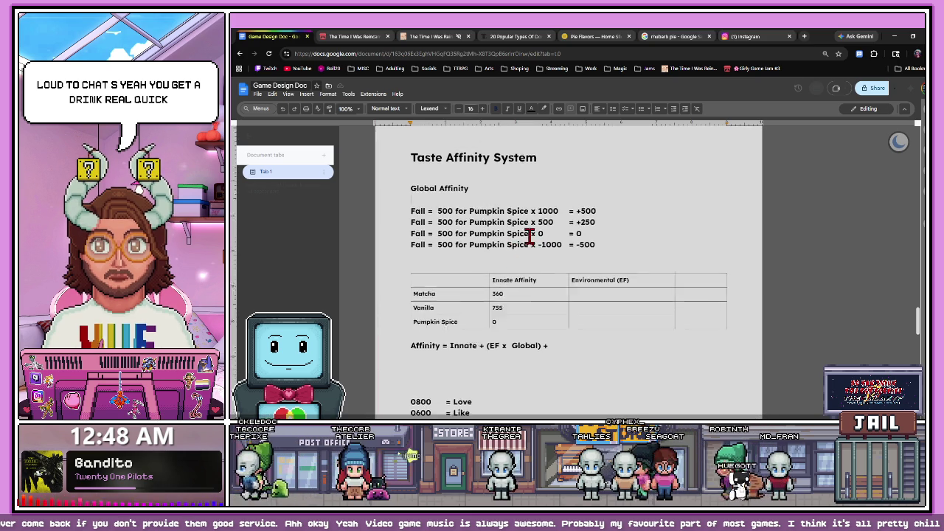
scroll(527, 249, up, 2)
scroll(522, 251, up, 10)
scroll(523, 252, up, 2)
scroll(524, 250, up, 2)
scroll(525, 249, up, 2)
scroll(526, 246, up, 3)
scroll(526, 246, up, 3)
scroll(526, 247, up, 4)
scroll(526, 248, up, 2)
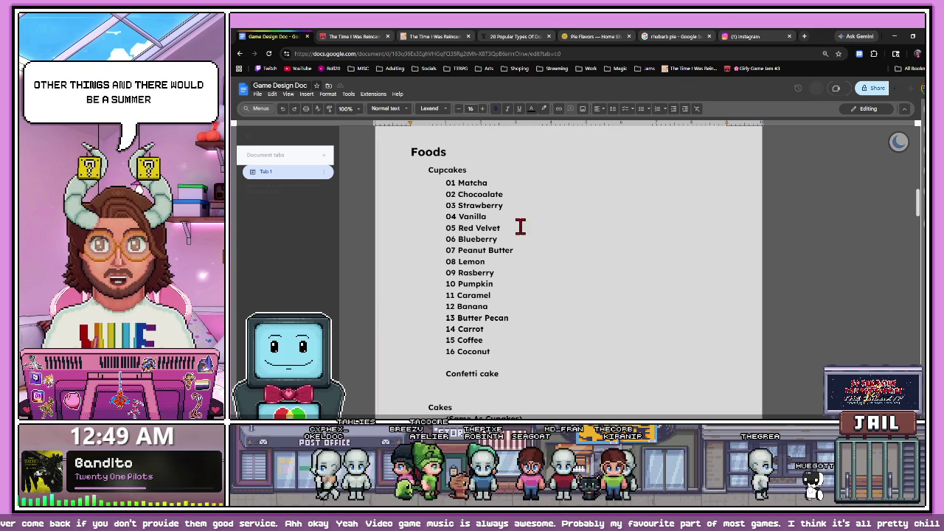
scroll(521, 228, down, 3)
scroll(501, 260, down, 5)
scroll(502, 260, down, 5)
scroll(501, 260, down, 3)
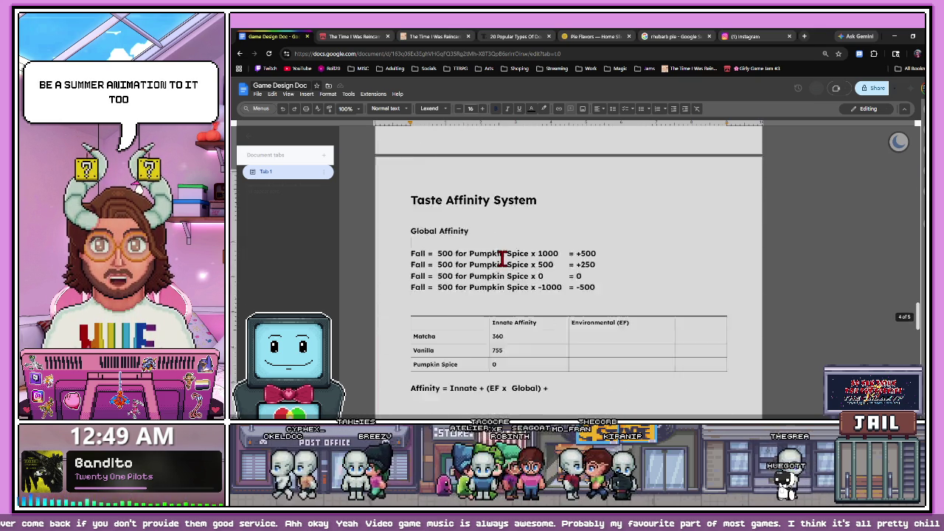
scroll(502, 260, down, 2)
scroll(525, 232, up, 1)
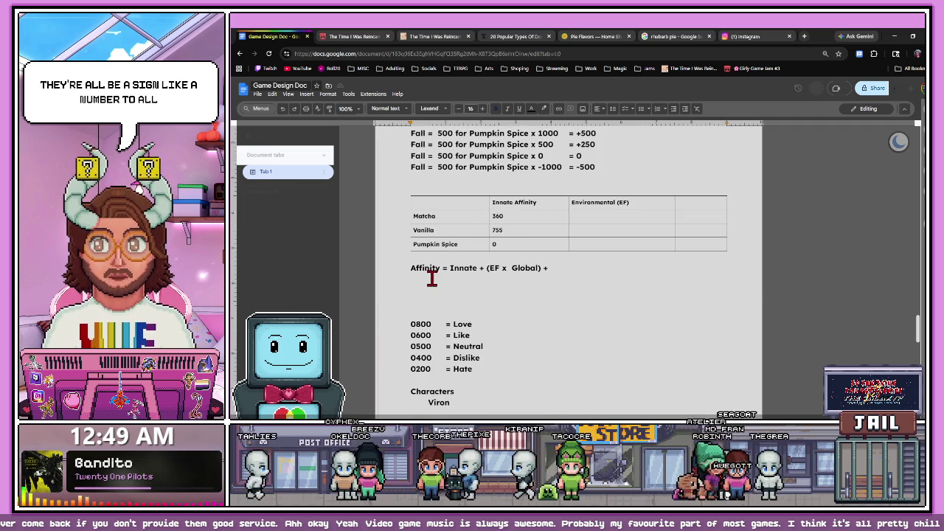
- Review the Affinity formula's Innate term and EF header, undoing and redoing a change to Global
drag(395, 263, 566, 268)
click(559, 267)
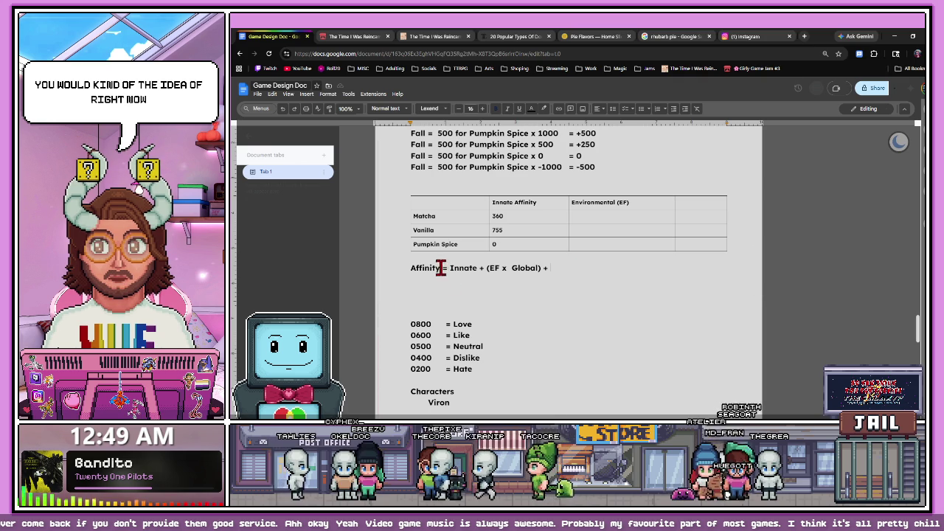
drag(447, 270, 472, 270)
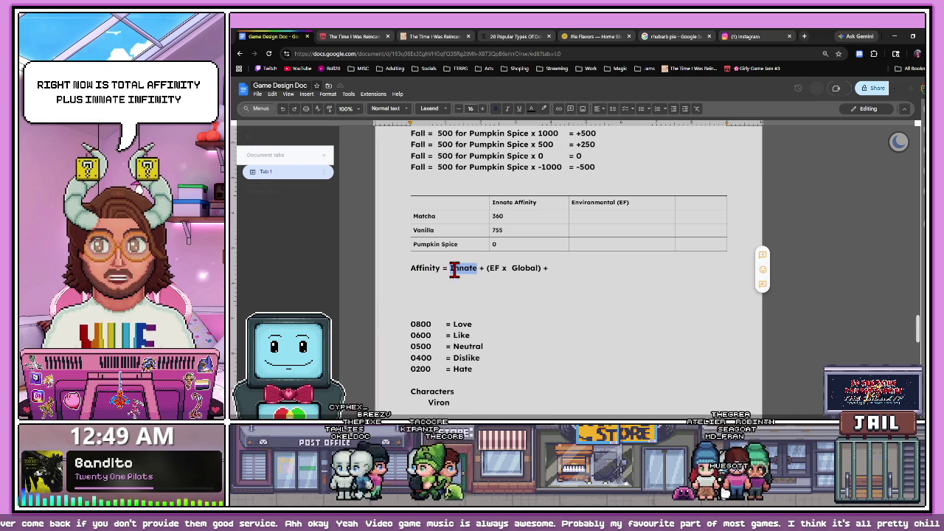
drag(573, 202, 651, 206)
click(655, 205)
key(ctrl+z)
key(ctrl+y)
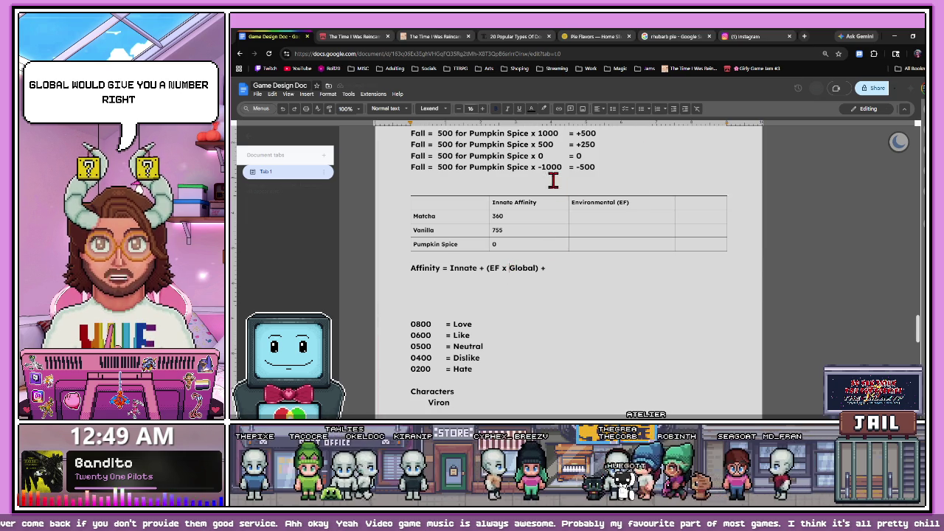
scroll(568, 255, down, 1)
- Add an indented line under the Affinity formula reading 500 + (500 x
click(569, 253)
key(Return)
key(Tab)
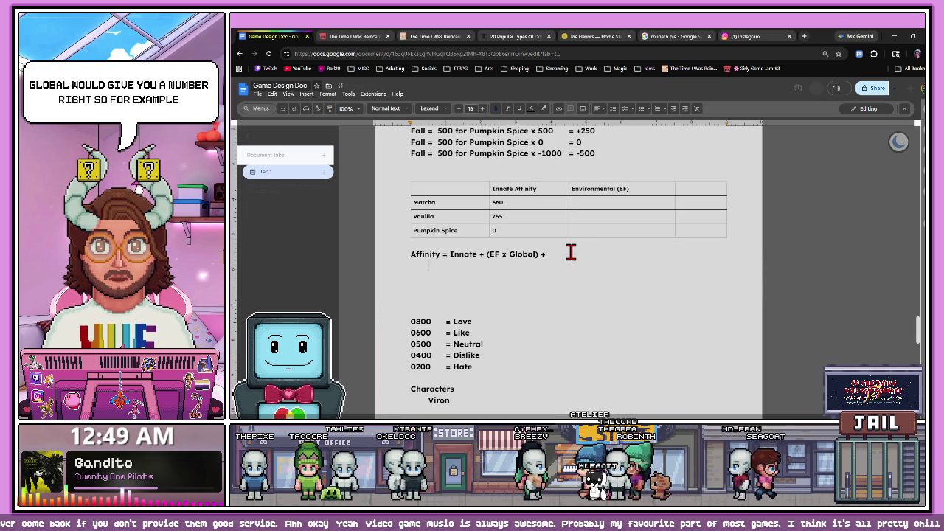
key(Tab)
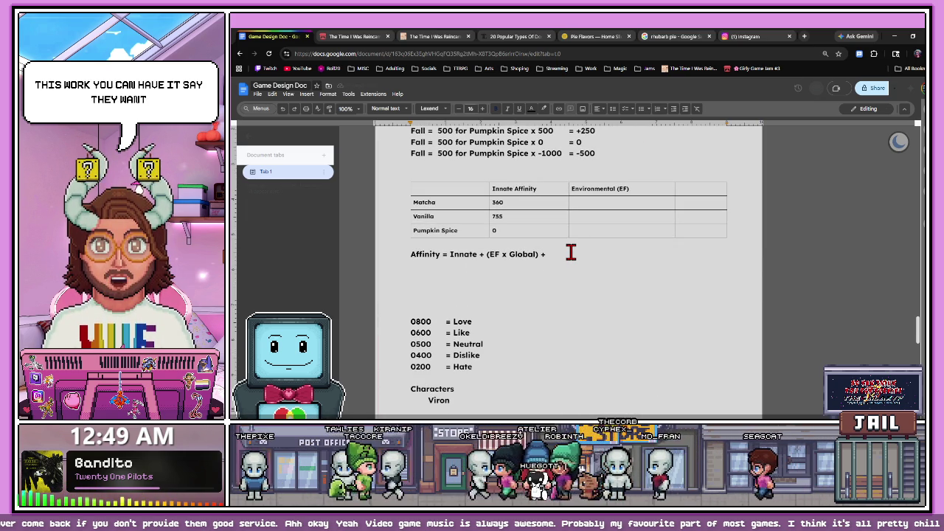
text(500 +)
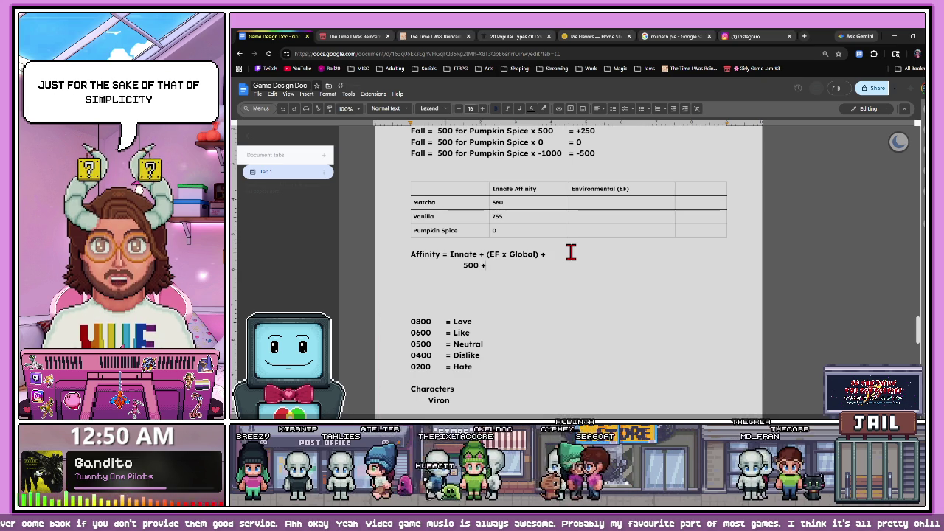
scroll(509, 221, up, 2)
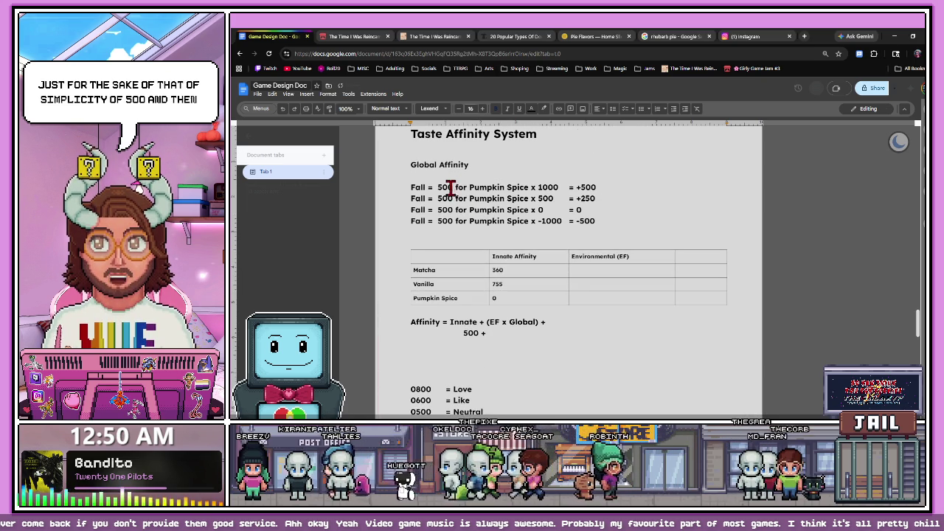
drag(406, 161, 486, 164)
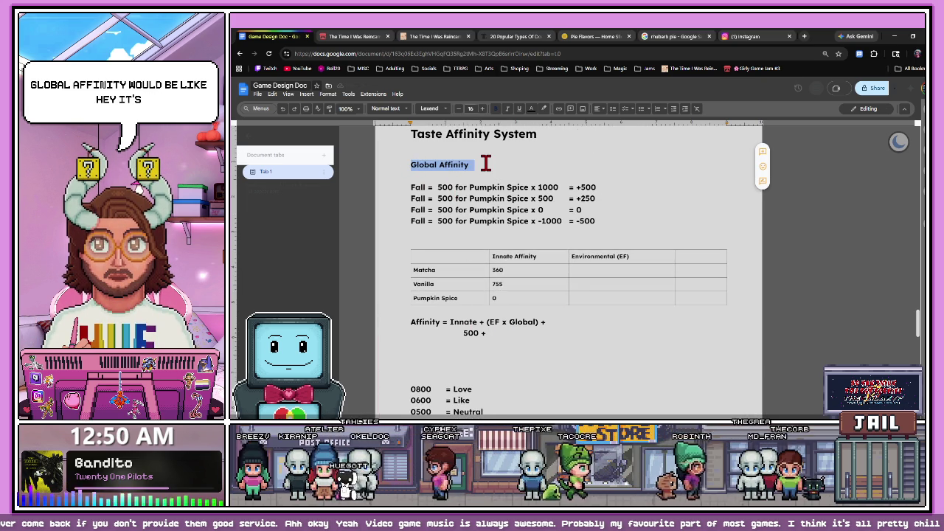
click(495, 332)
text(()
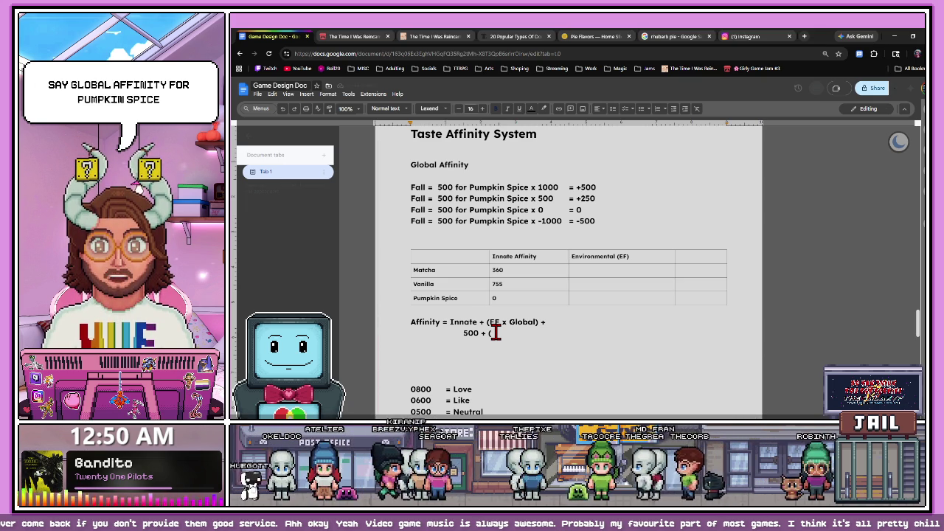
text(500 x)
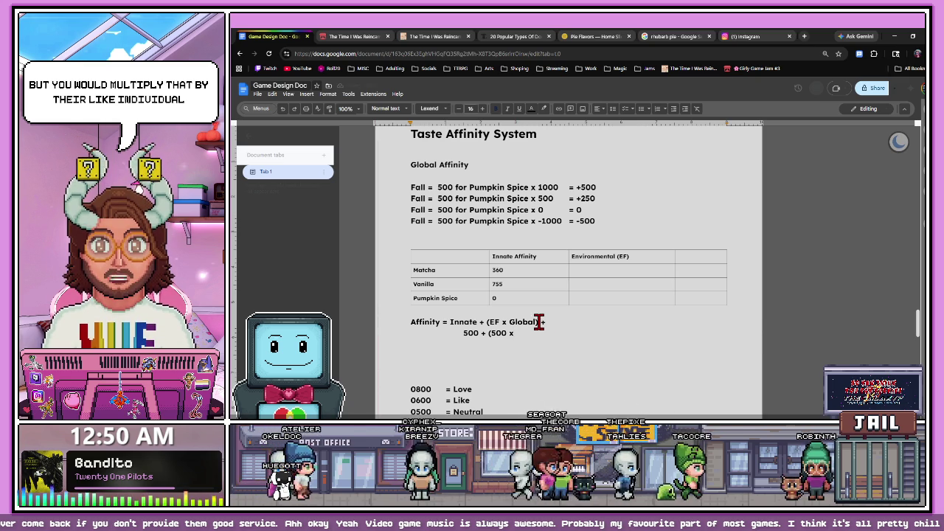
scroll(541, 310, down, 2)
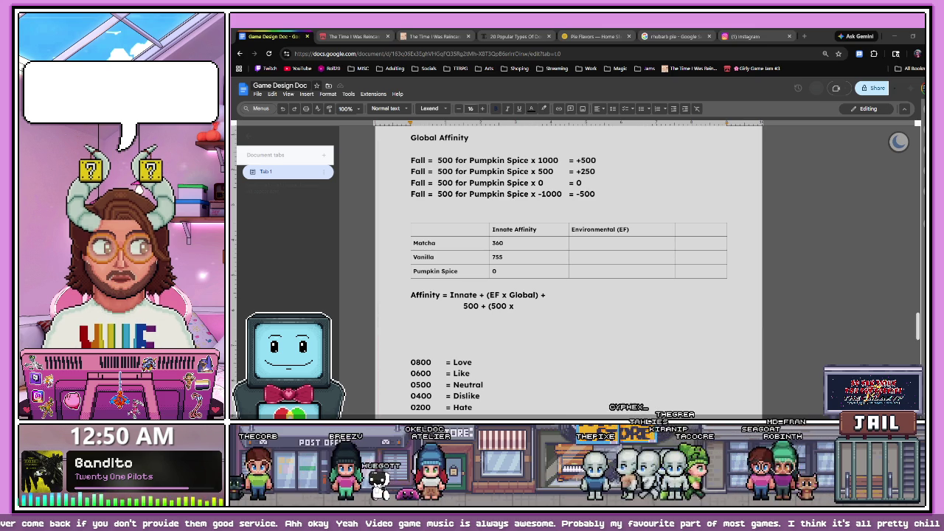
scroll(568, 273, down, 1)
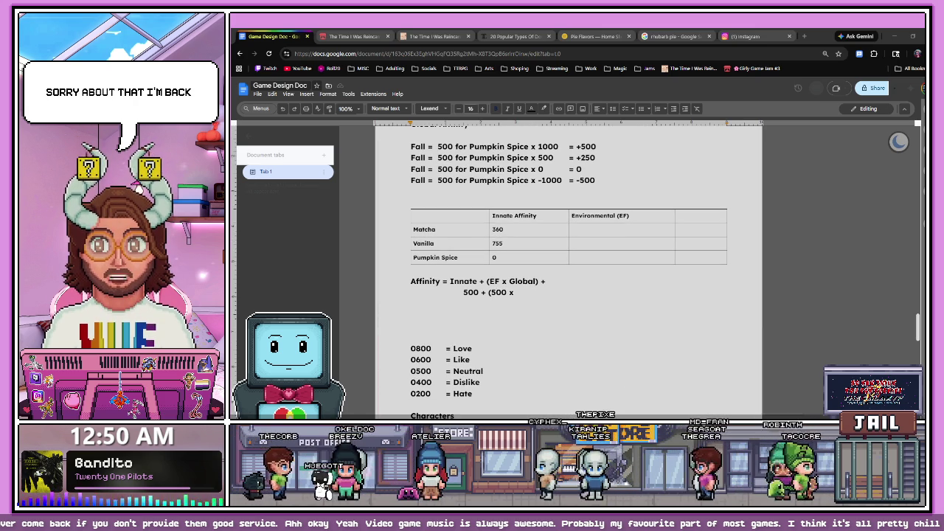
- Complete the example as 500 + (500 x 0.5) and start a result line beneath it
click(499, 289)
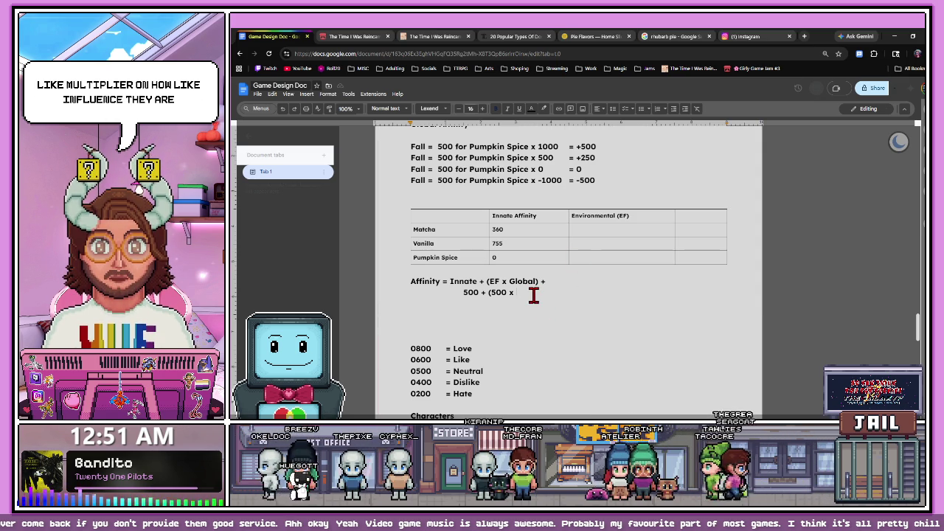
text(0)
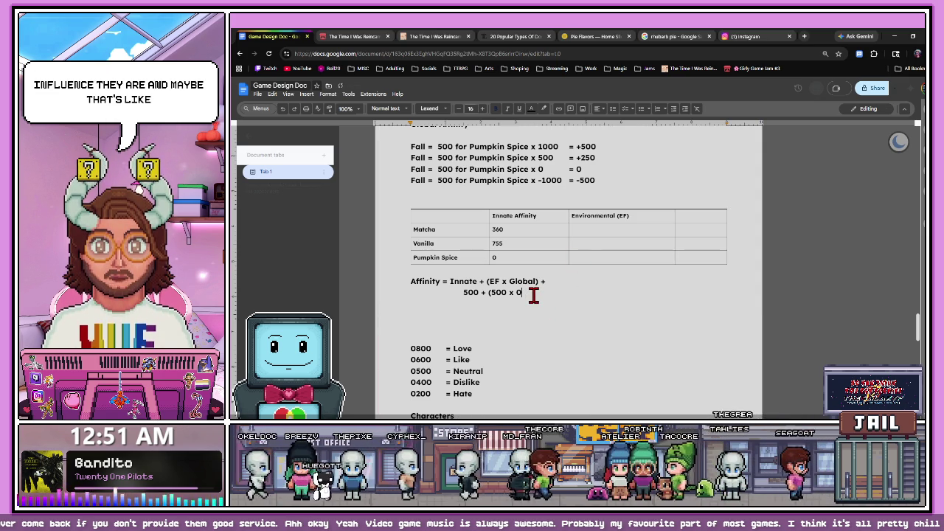
text(.5))
key(shift+Left)
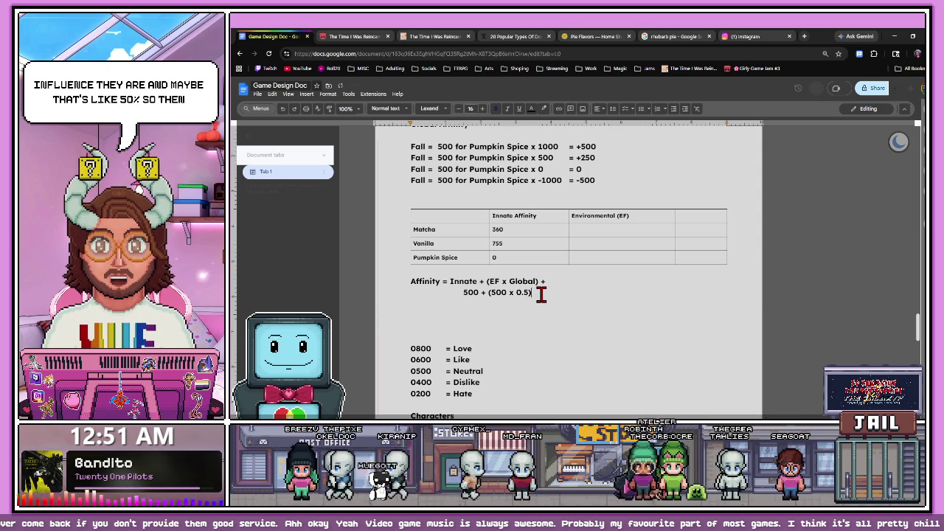
key(Return)
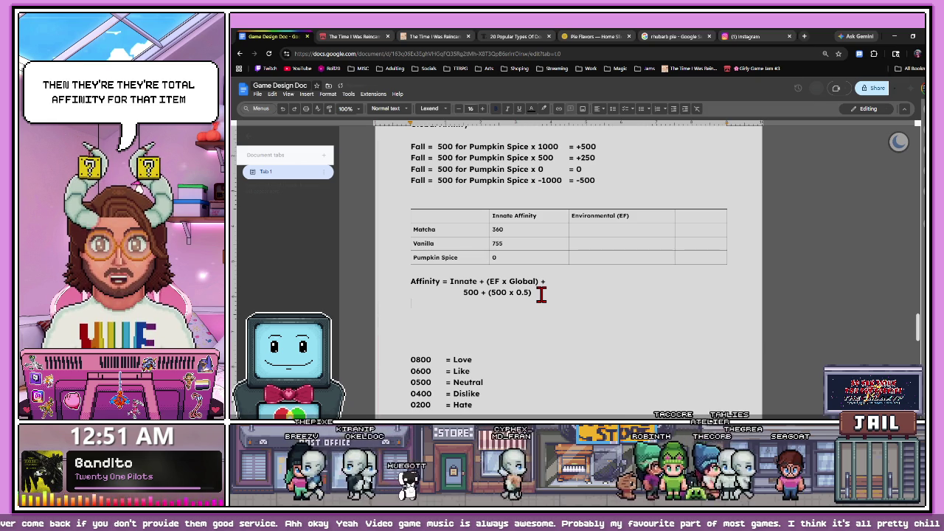
text(750)
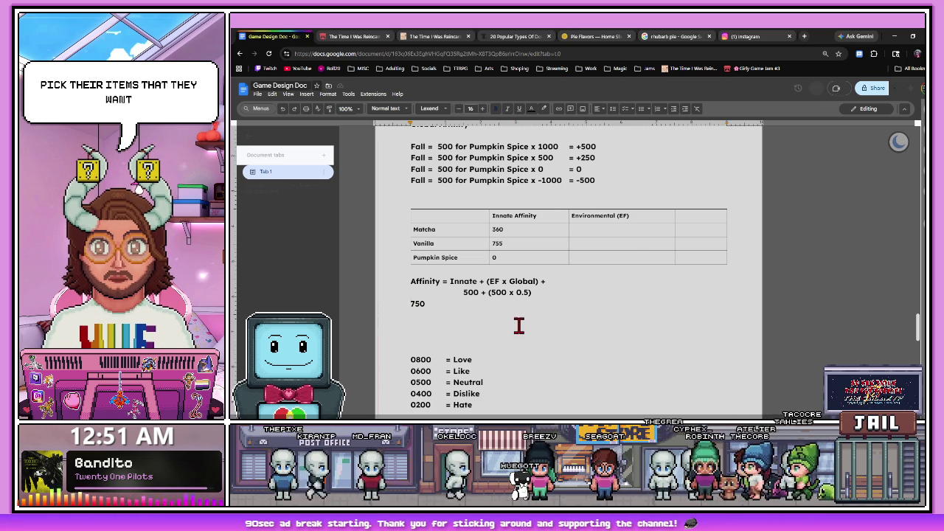
- Inspect the Global Affinity heading and the last Fall line's -500 result
scroll(516, 324, up, 2)
scroll(442, 382, up, 2)
scroll(442, 382, down, 4)
scroll(445, 382, down, 4)
scroll(442, 383, down, 5)
scroll(442, 383, down, 5)
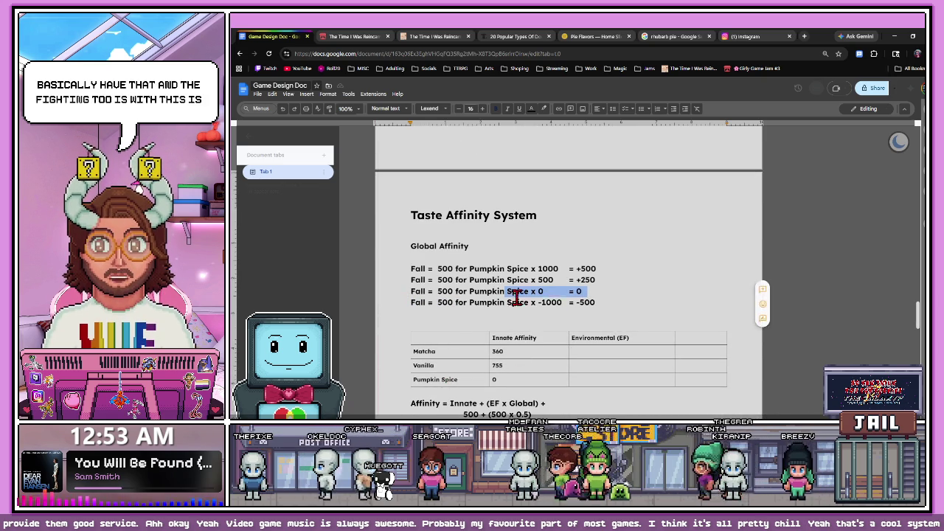
drag(411, 246, 499, 247)
click(498, 247)
drag(469, 302, 516, 302)
click(480, 302)
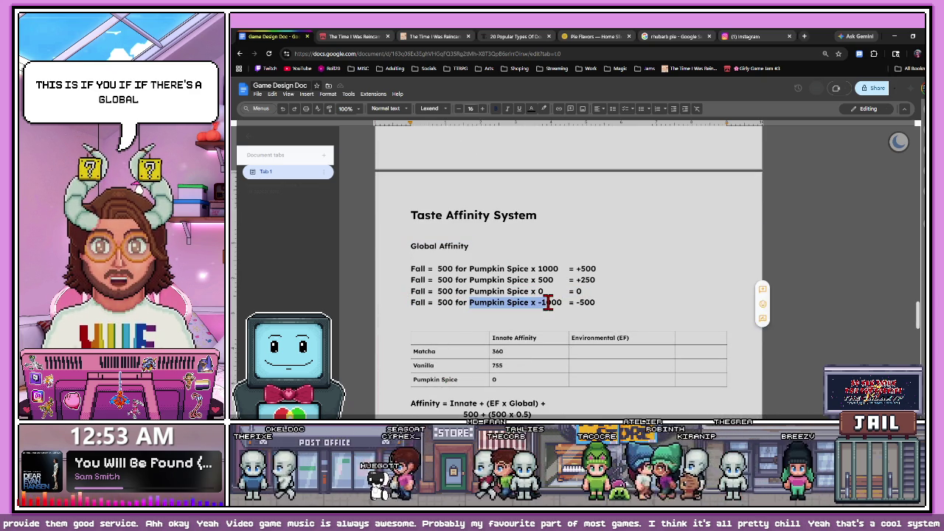
drag(408, 302, 553, 302)
click(442, 301)
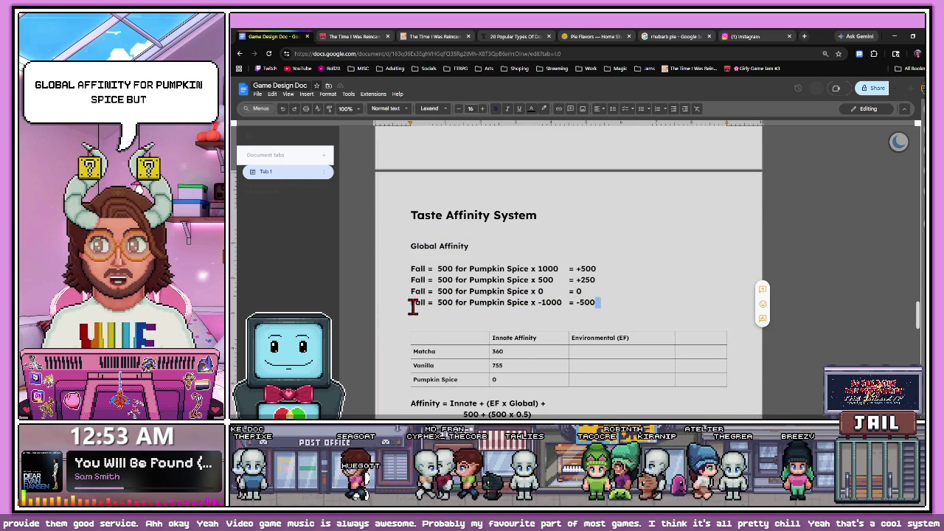
click(540, 303)
- Type = on an empty line below the Fall lines and highlight the -500 result
click(541, 320)
scroll(558, 365, down, 2)
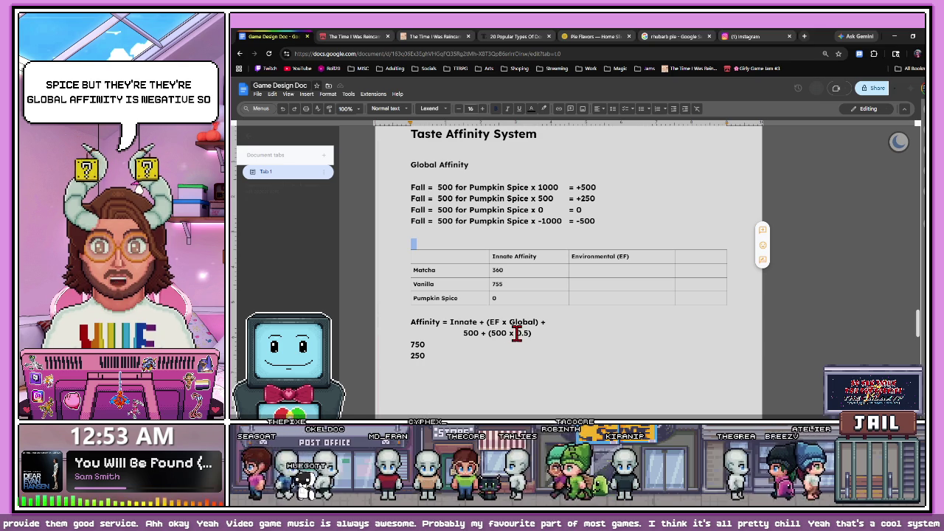
click(517, 333)
text(=)
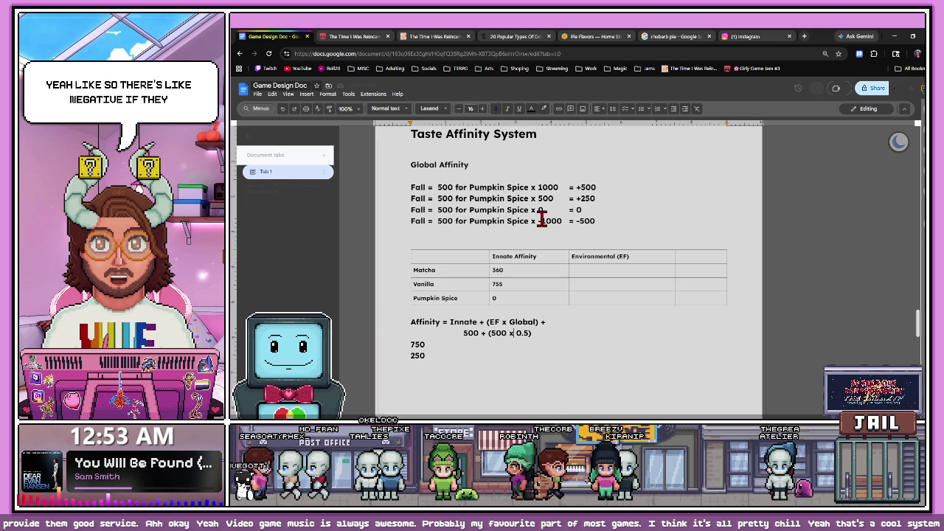
drag(582, 221, 595, 220)
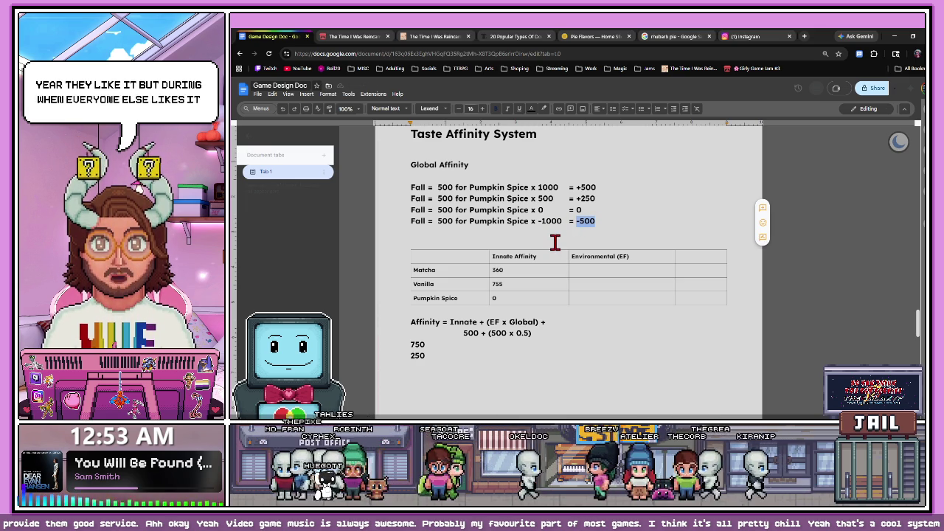
click(563, 238)
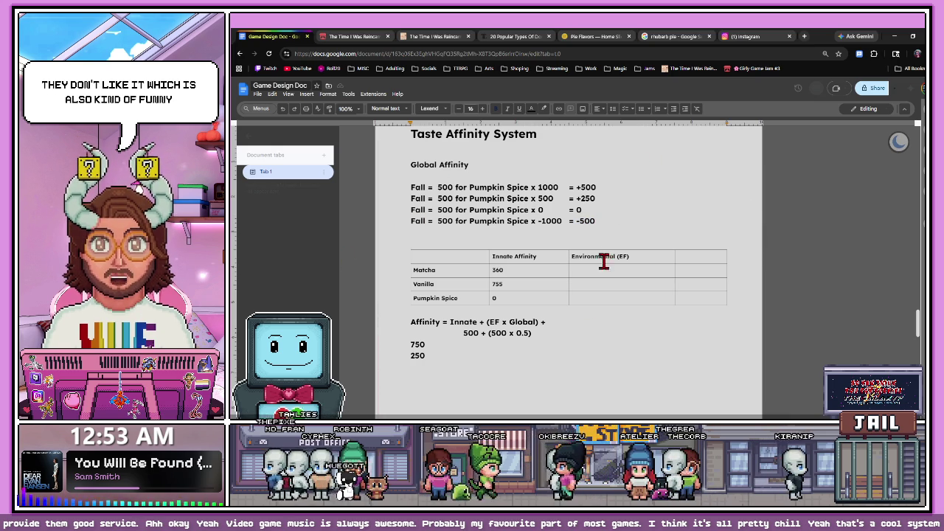
drag(599, 222, 354, 185)
click(581, 339)
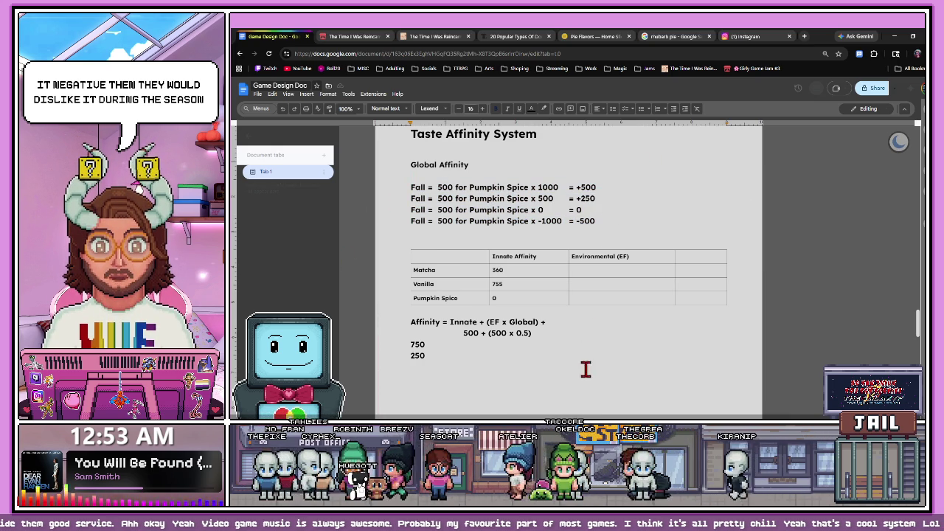
scroll(604, 385, up, 1)
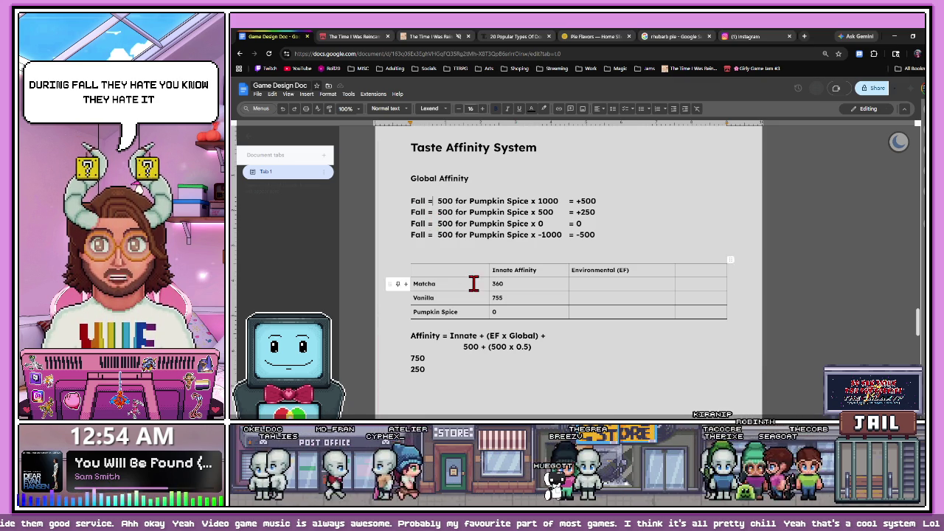
scroll(464, 288, up, 3)
scroll(465, 289, up, 2)
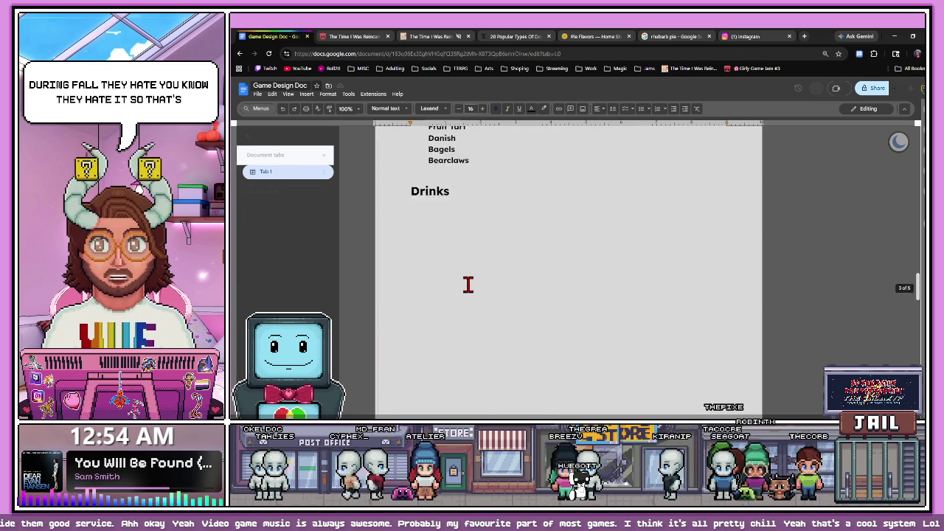
scroll(468, 283, down, 1)
scroll(501, 275, down, 5)
drag(600, 250, 413, 250)
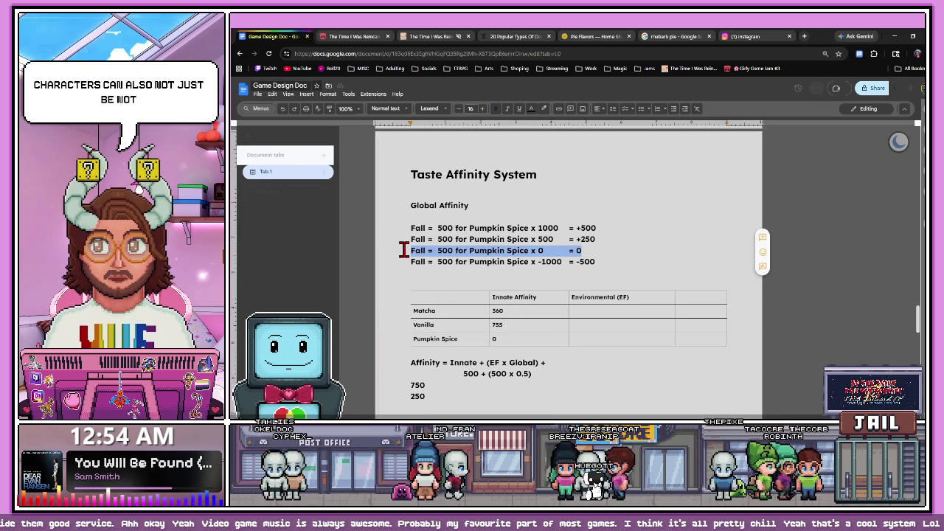
click(403, 250)
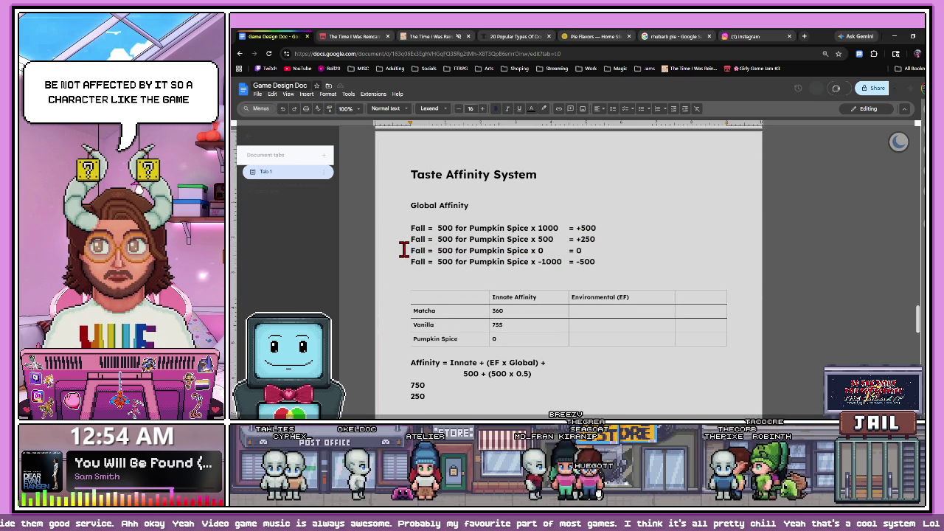
click(611, 248)
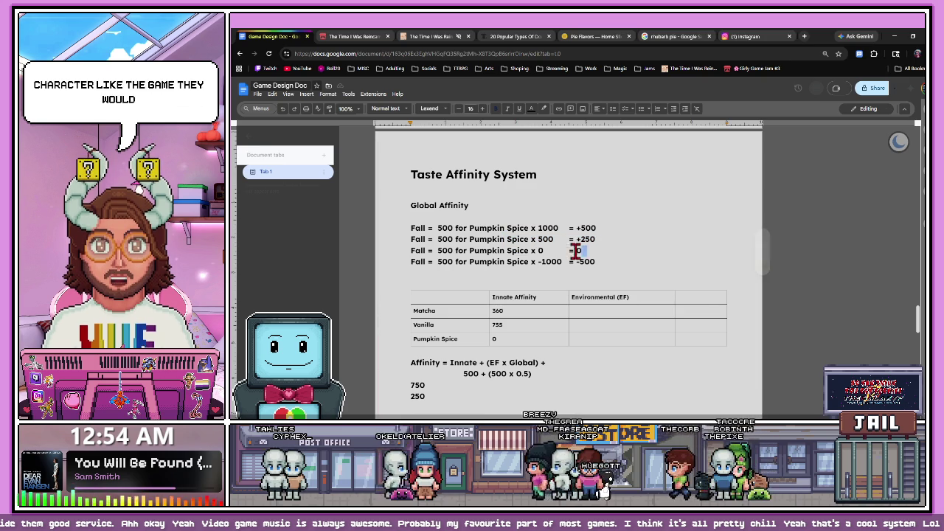
drag(575, 250, 402, 251)
click(406, 252)
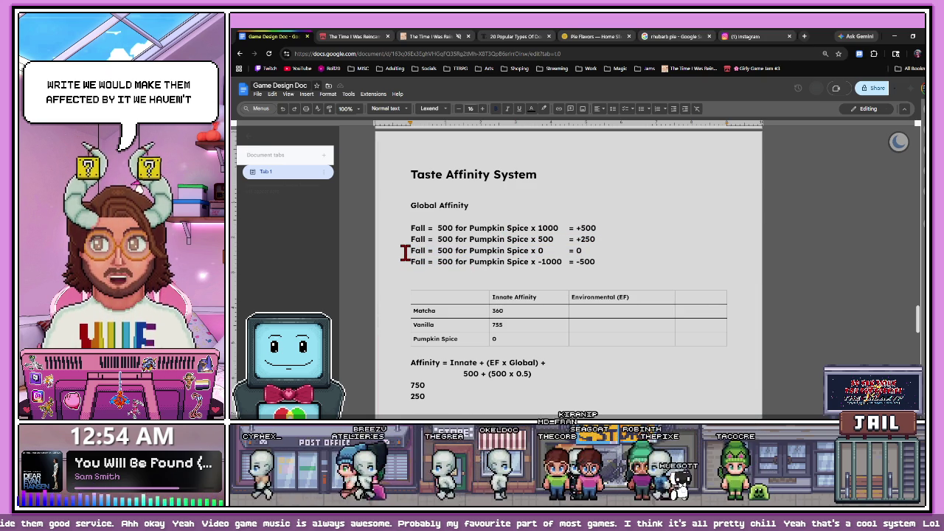
drag(401, 249, 596, 249)
click(624, 249)
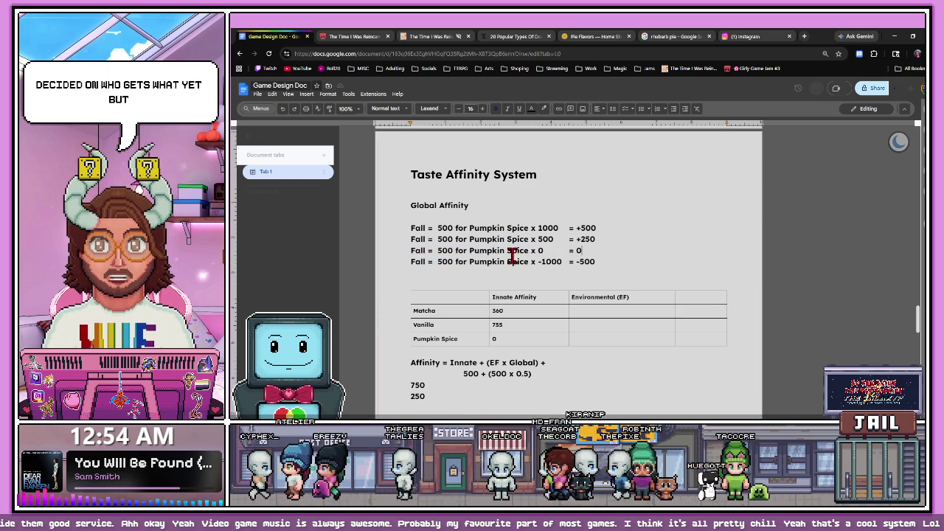
drag(396, 252, 592, 253)
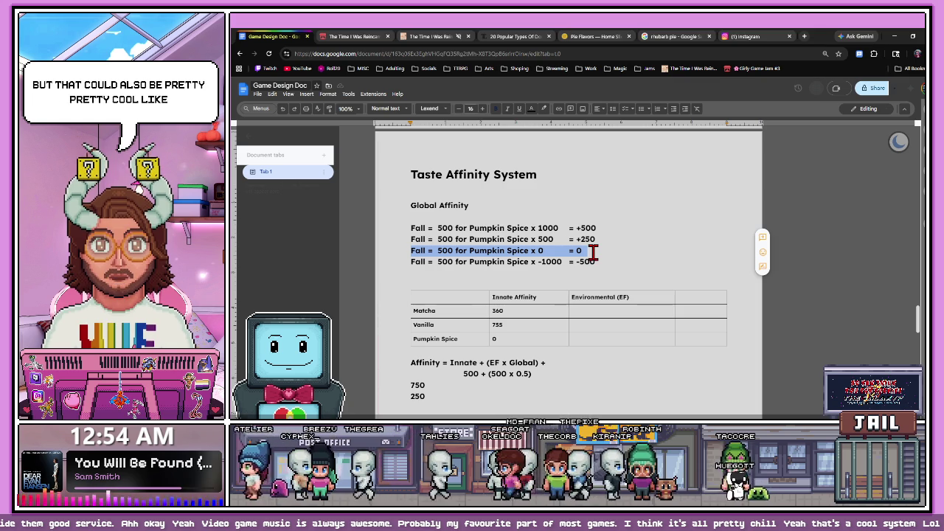
click(663, 247)
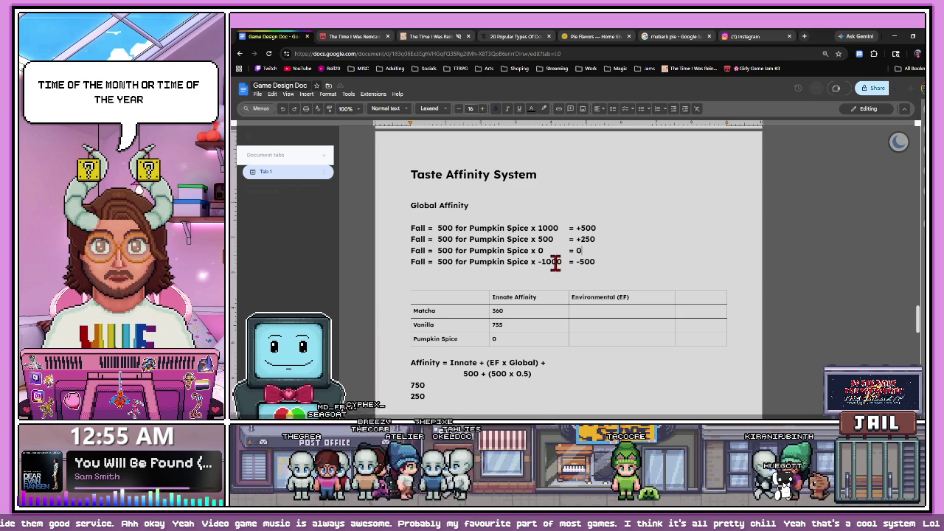
- Scroll through the food lists to locate the Cookies heading
scroll(546, 262, up, 2)
scroll(543, 253, down, 2)
scroll(542, 256, down, 1)
scroll(541, 258, up, 3)
scroll(541, 258, down, 3)
scroll(540, 260, down, 5)
scroll(546, 259, down, 5)
scroll(553, 258, up, 2)
scroll(542, 264, up, 1)
scroll(525, 270, down, 1)
scroll(471, 339, up, 2)
scroll(475, 222, up, 1)
scroll(469, 309, down, 3)
scroll(467, 312, up, 1)
scroll(470, 314, up, 3)
scroll(470, 314, up, 2)
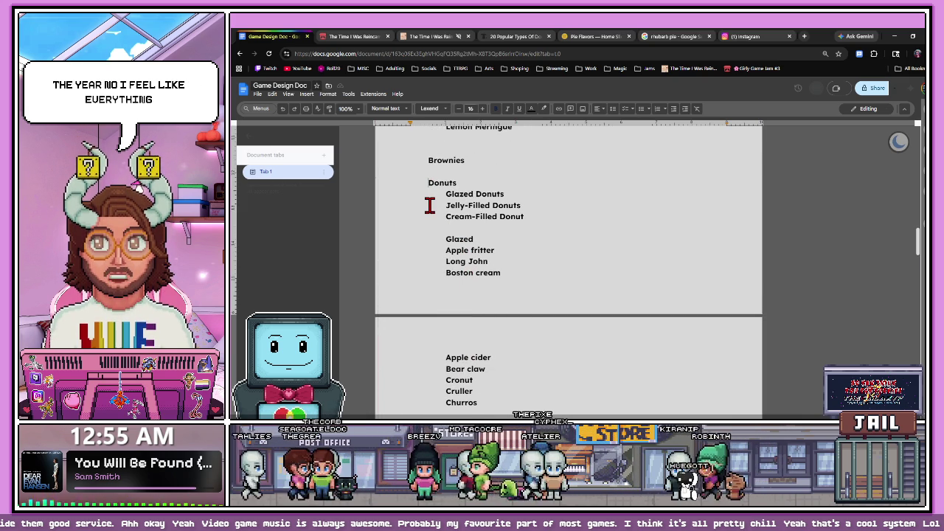
scroll(431, 206, down, 2)
scroll(442, 228, down, 2)
scroll(457, 234, down, 1)
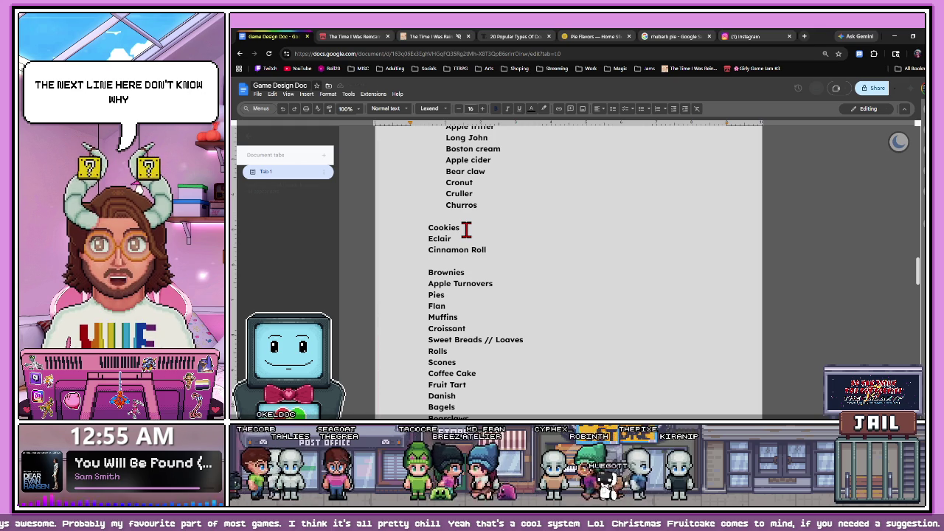
- Add indented blank lines under Cookies, then switch to the Cupcake Shop itch.io page
click(466, 230)
key(Return)
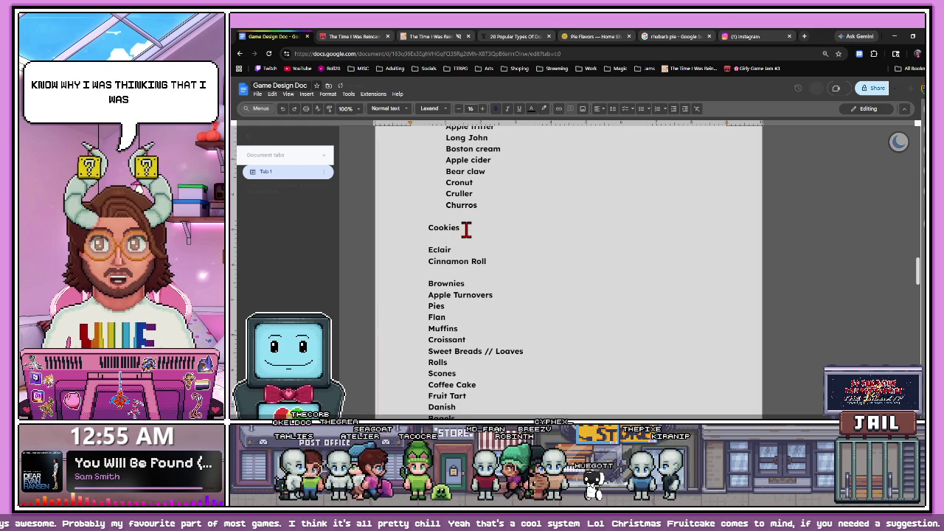
key(Tab)
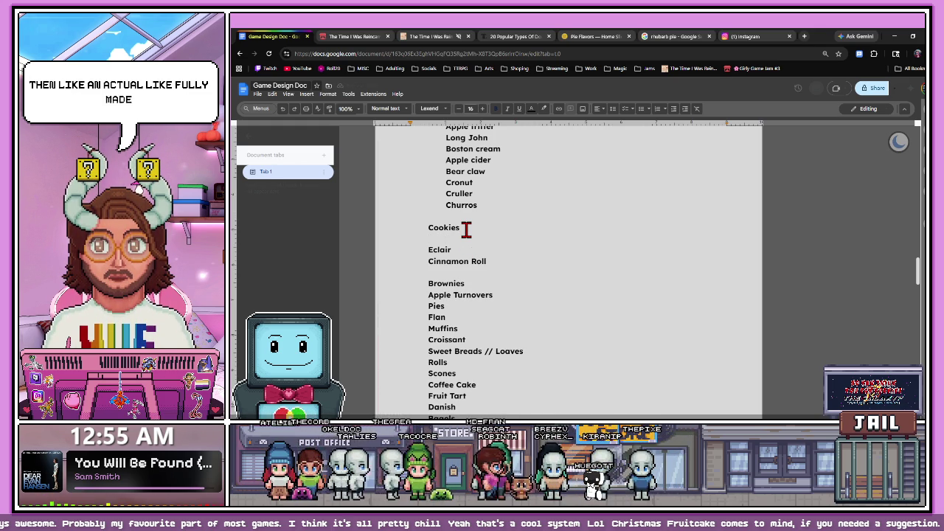
key(Return)
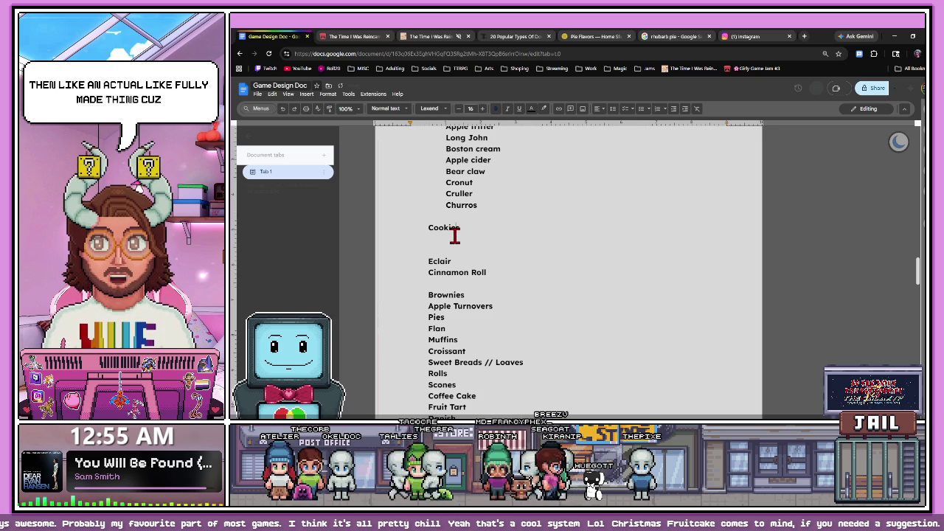
click(413, 36)
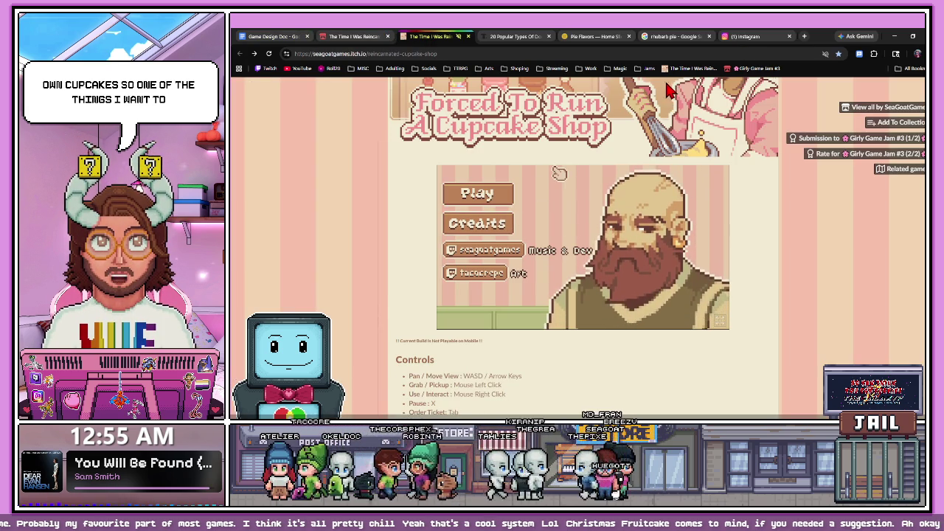
click(614, 37)
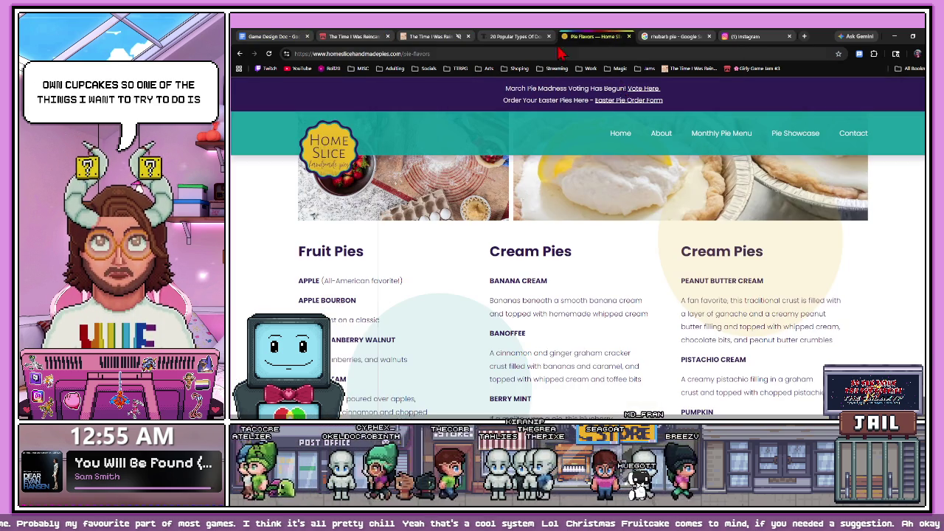
click(516, 36)
click(433, 36)
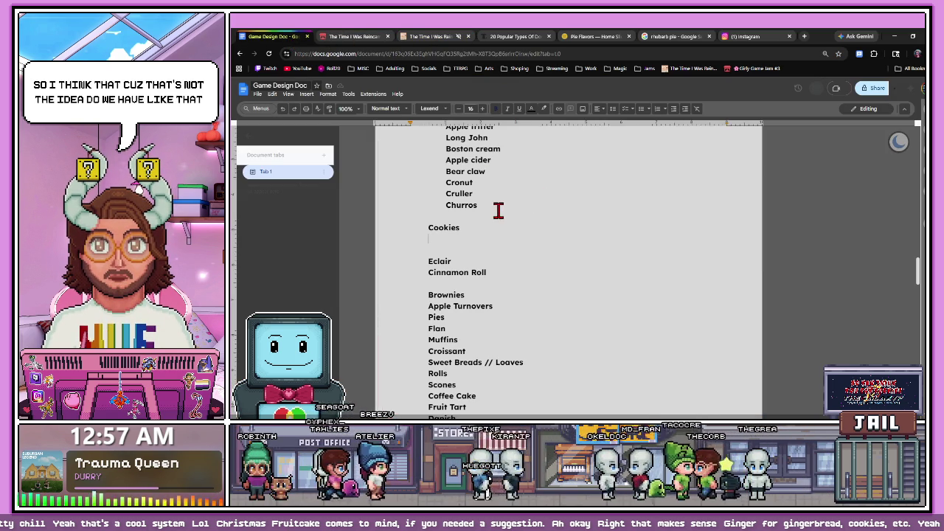
- Remove the word 'Donuts' from the Cream-Filled and Jelly-Filled entries
scroll(443, 244, down, 1)
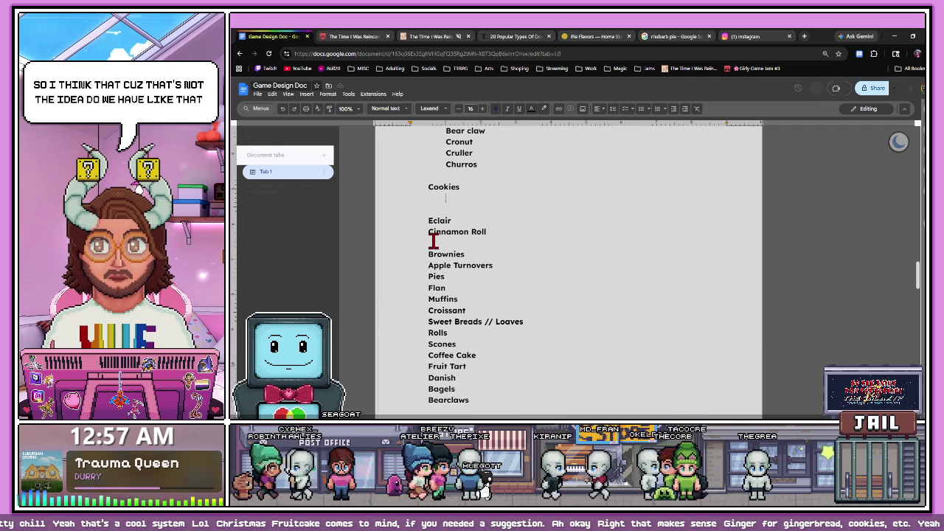
scroll(556, 192, up, 3)
scroll(514, 209, up, 1)
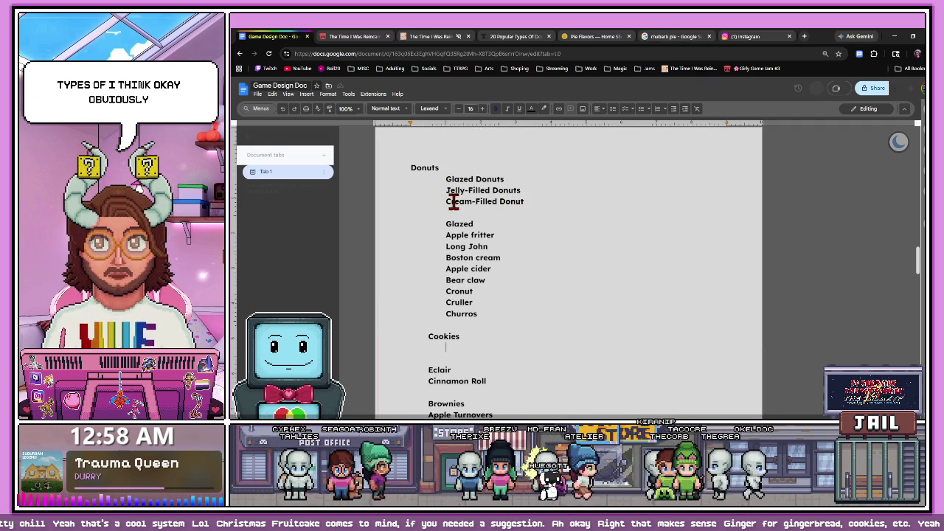
drag(489, 190, 448, 190)
text(FSS)
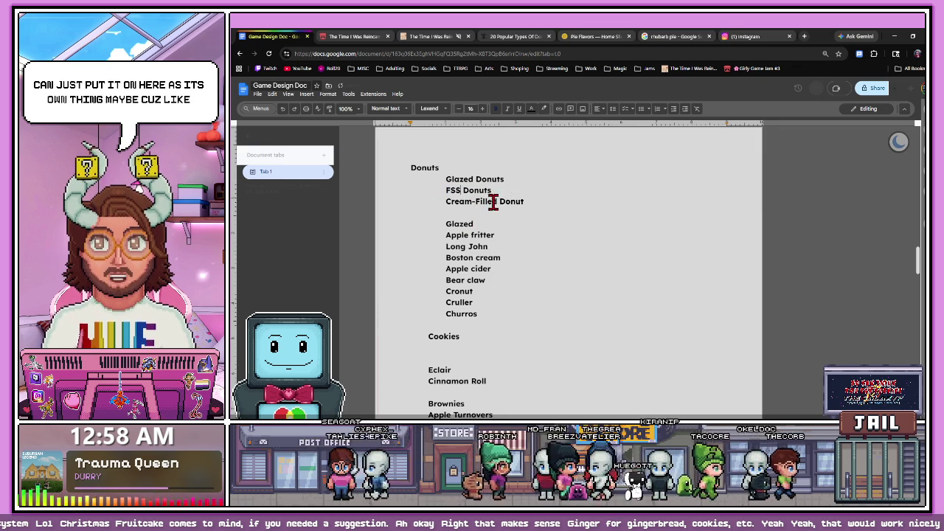
key(ctrl+z)
key(ctrl+z)
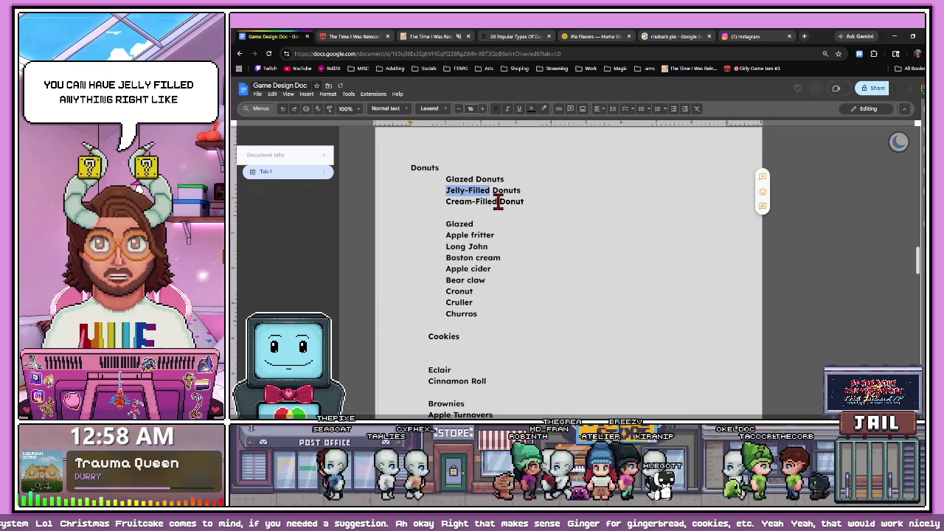
click(499, 188)
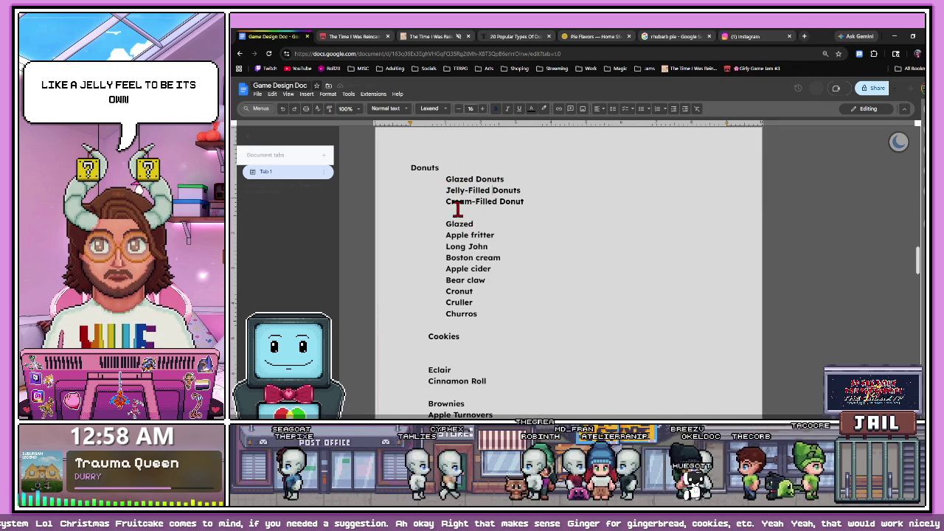
double_click(514, 201)
key(BackSpace)
double_click(508, 191)
key(BackSpace)
- Delete the Glazed Donuts line, the duplicate Boston cream entry and the blank line after Long John
drag(504, 178, 386, 177)
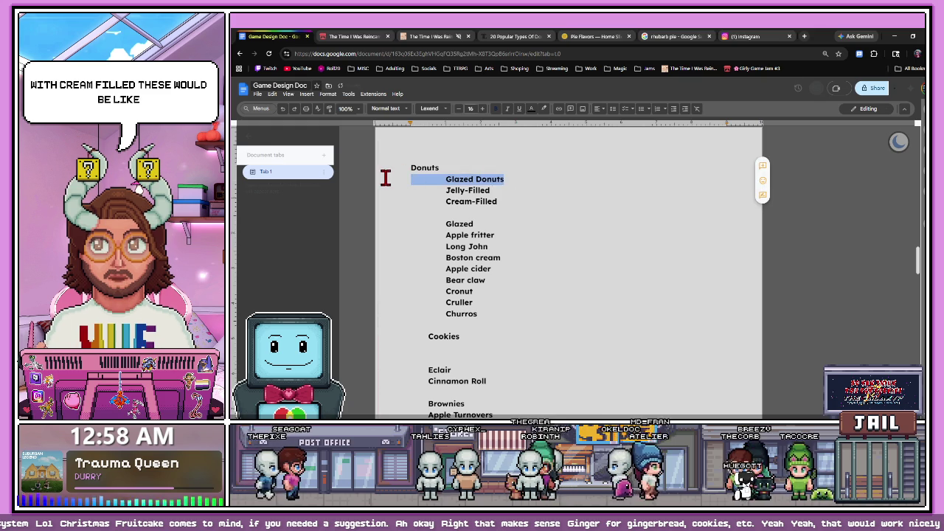
key(BackSpace)
key(BackSpace)
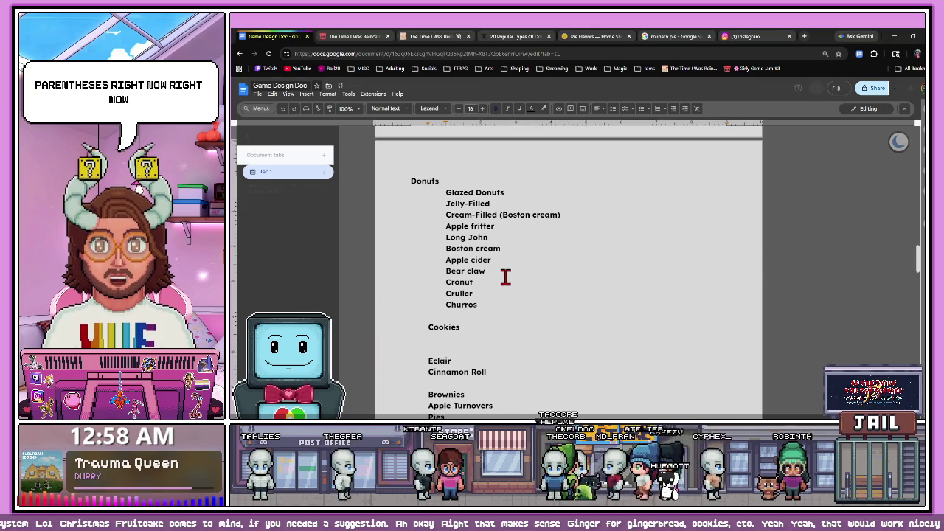
drag(505, 253, 396, 253)
key(BackSpace)
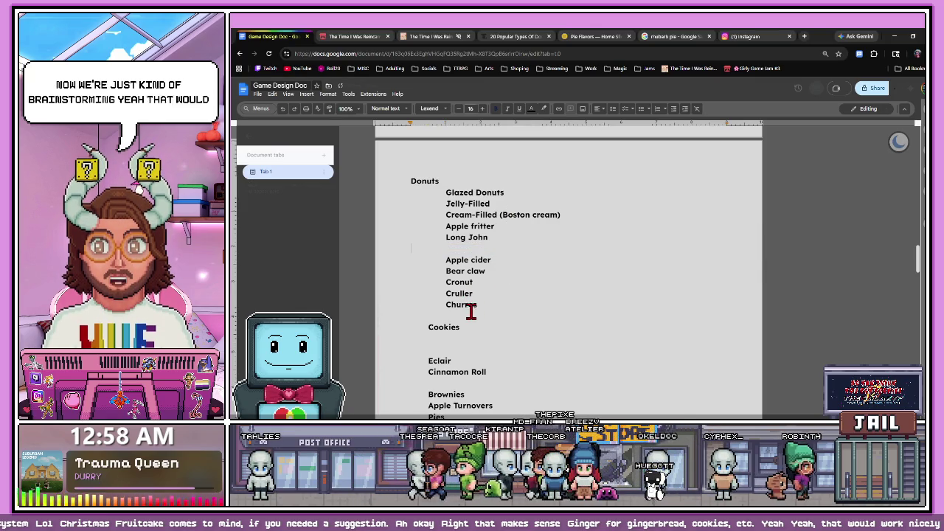
scroll(470, 308, down, 1)
scroll(468, 310, down, 1)
scroll(467, 306, up, 2)
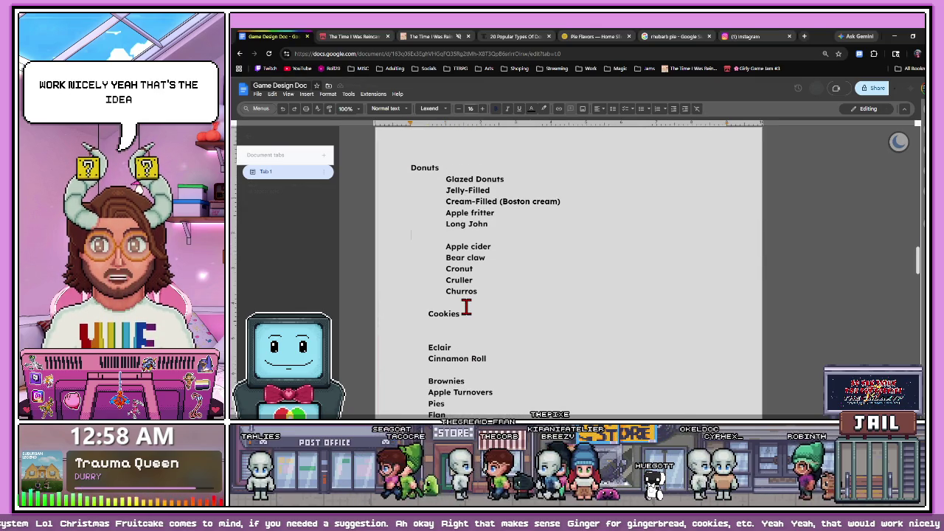
key(BackSpace)
- Delete the leftover Pies entry and the empty line it leaves
scroll(465, 308, down, 2)
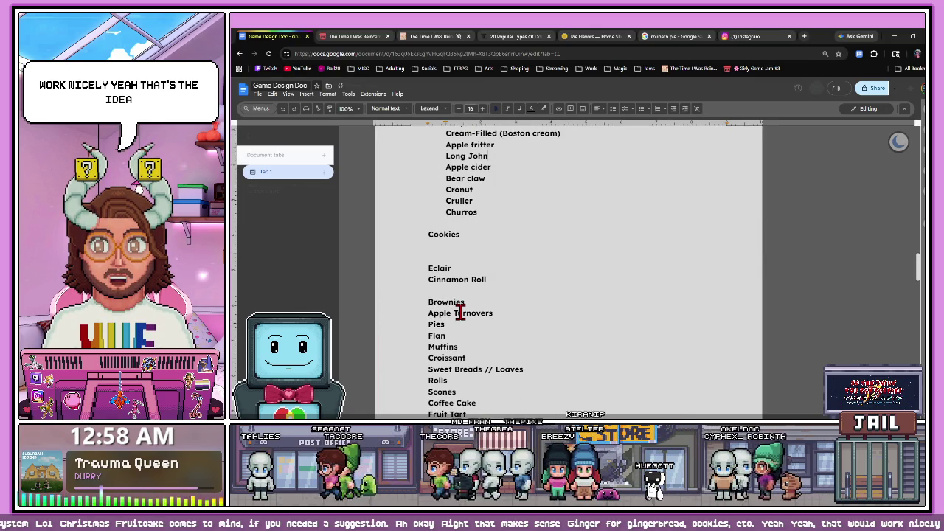
scroll(460, 312, down, 2)
scroll(457, 309, down, 1)
scroll(457, 280, up, 1)
scroll(457, 280, up, 1)
drag(455, 272, 459, 282)
scroll(472, 310, up, 2)
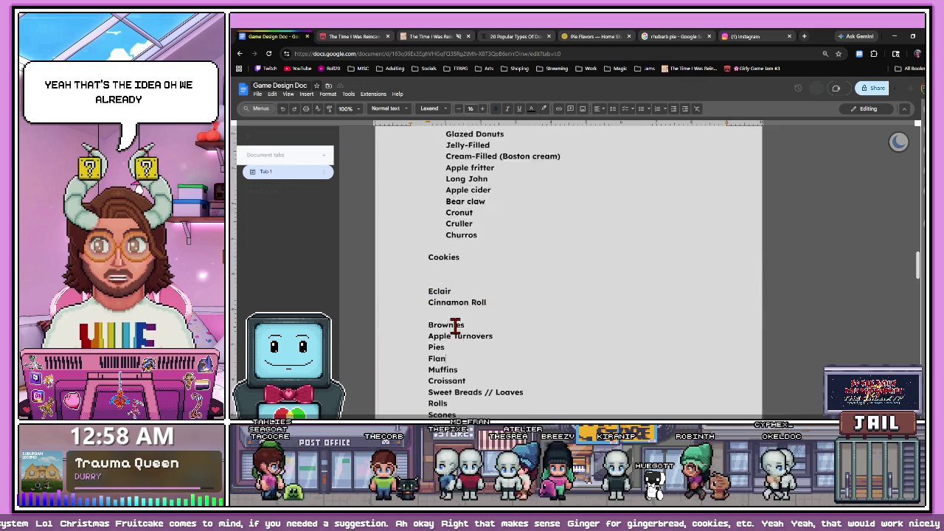
scroll(453, 325, up, 8)
scroll(442, 322, up, 4)
scroll(446, 320, down, 7)
scroll(459, 321, down, 5)
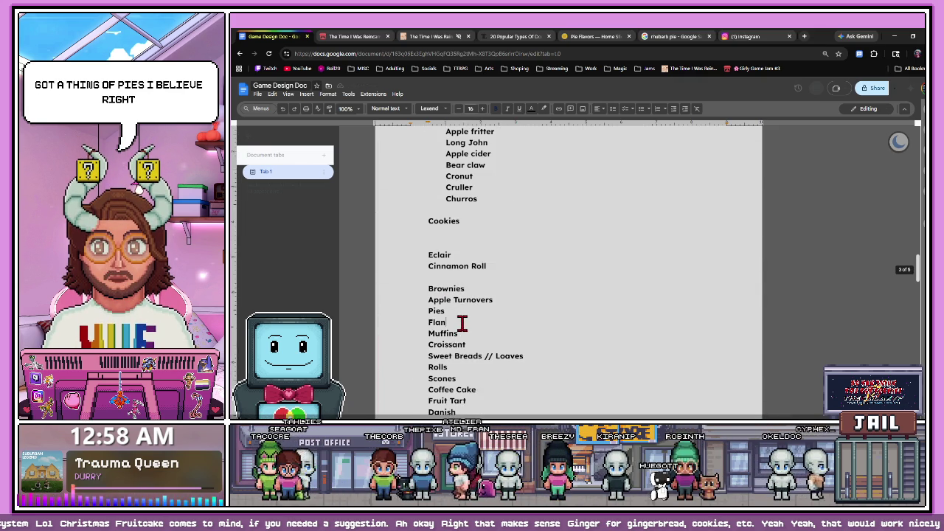
drag(446, 297, 401, 297)
key(BackSpace)
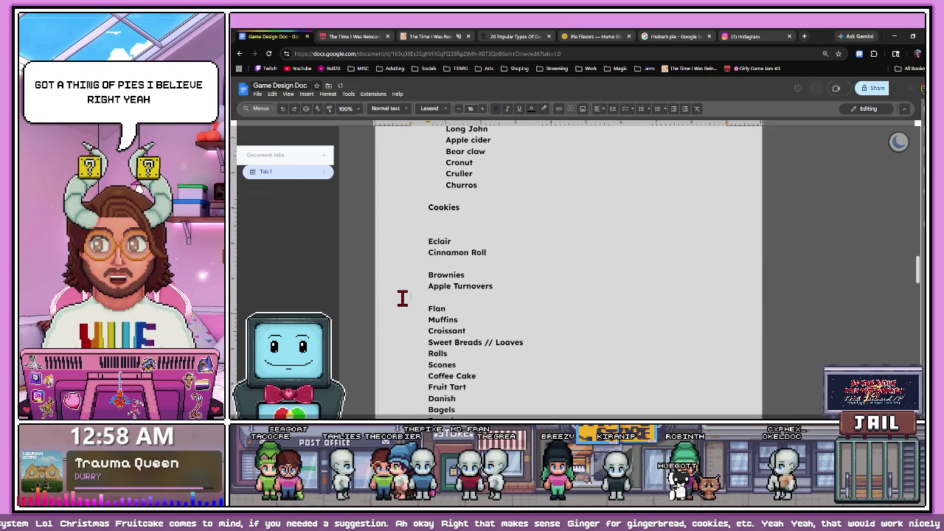
key(BackSpace)
- Delete the Bearclaws entry and the empty line it leaves
scroll(477, 326, down, 4)
scroll(466, 326, down, 1)
scroll(462, 326, up, 2)
drag(472, 301, 410, 299)
key(BackSpace)
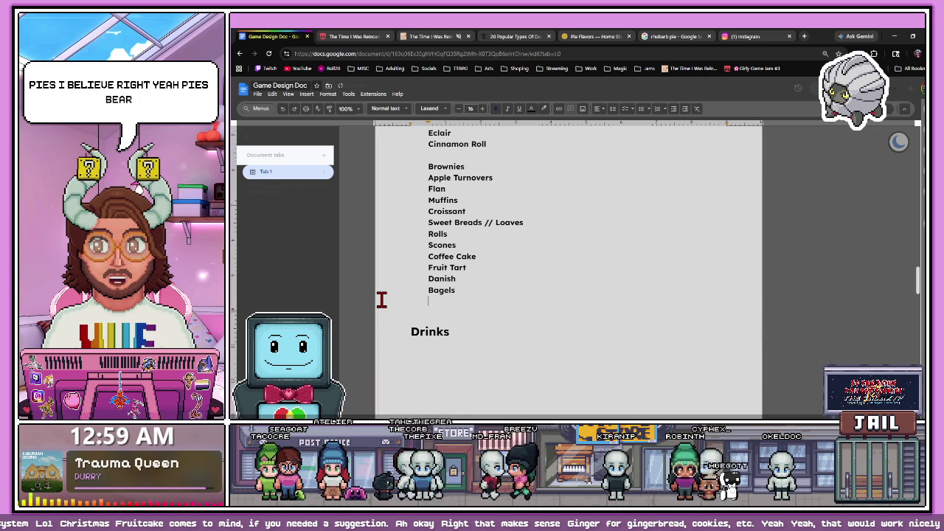
key(BackSpace)
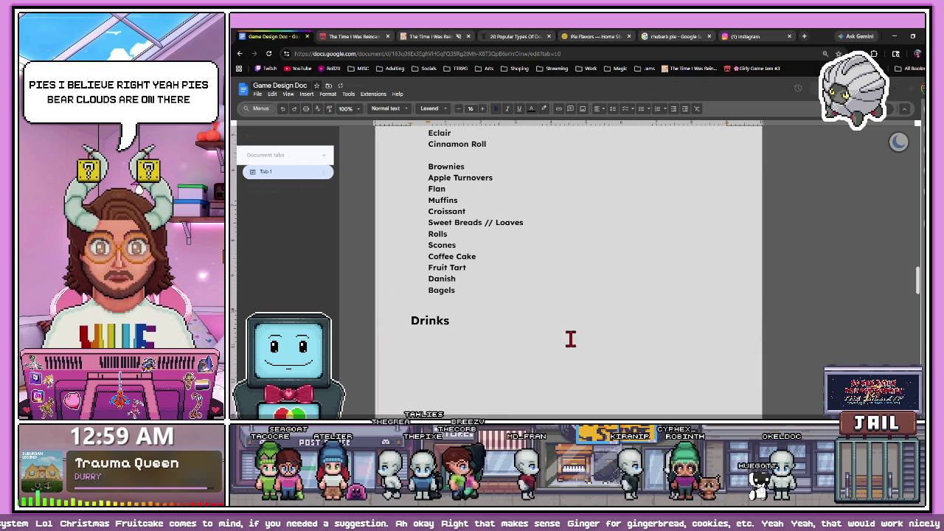
- Place the cursor on the empty line below Cookies
scroll(469, 286, up, 1)
scroll(472, 281, up, 1)
scroll(482, 271, up, 2)
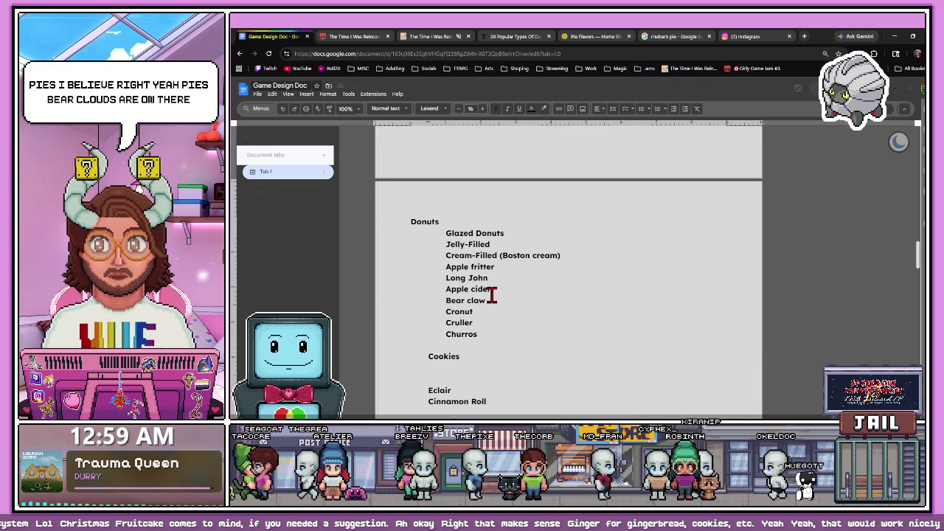
scroll(491, 295, down, 1)
click(464, 288)
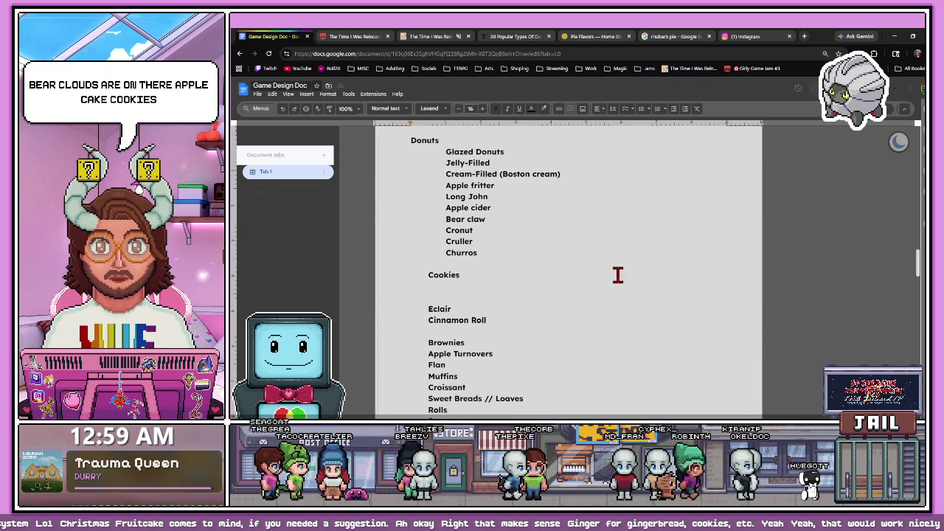
- Search Google for 'types of cookies' and skim the results listing popular cookie varieties
click(744, 37)
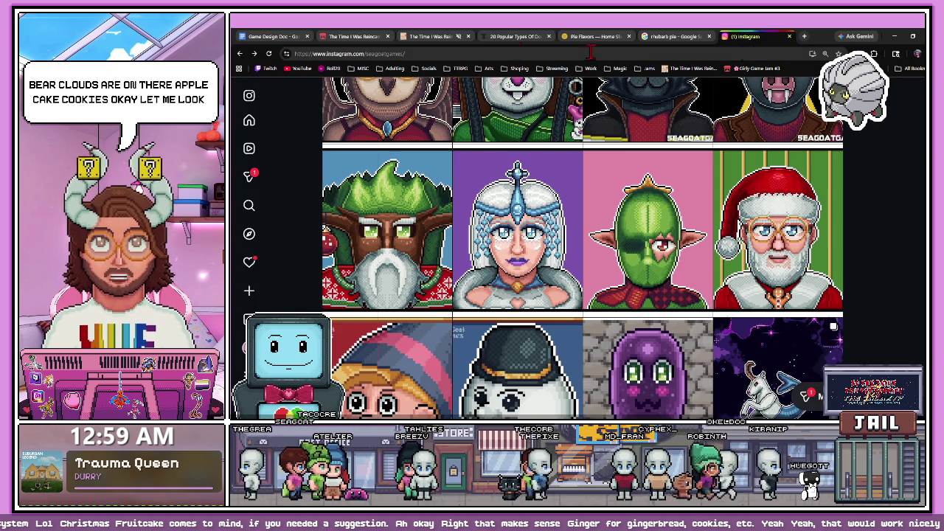
click(450, 53)
text(types of co)
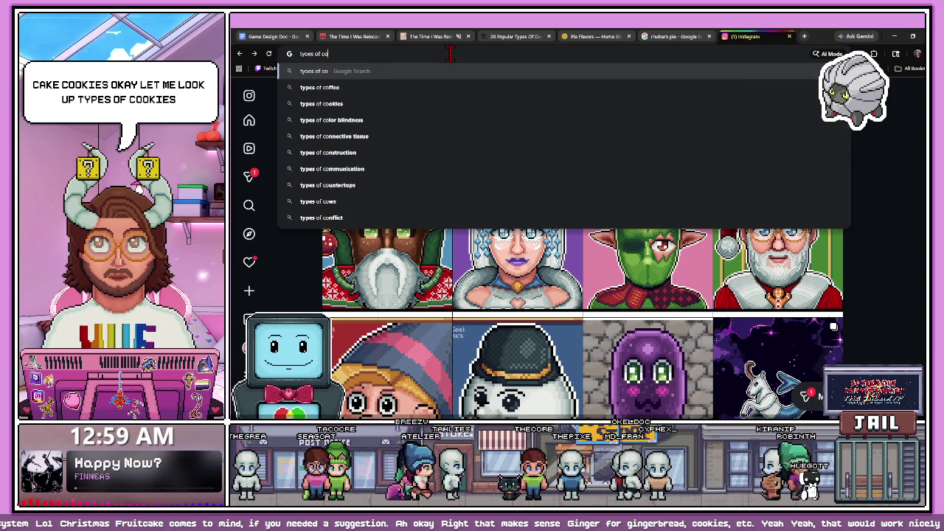
text(s)
key(Return)
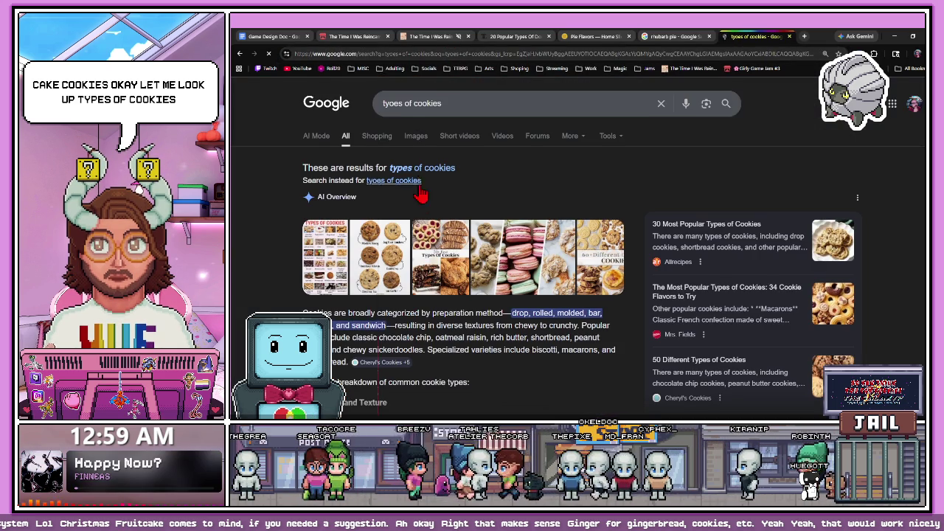
scroll(424, 190, down, 3)
scroll(412, 243, down, 1)
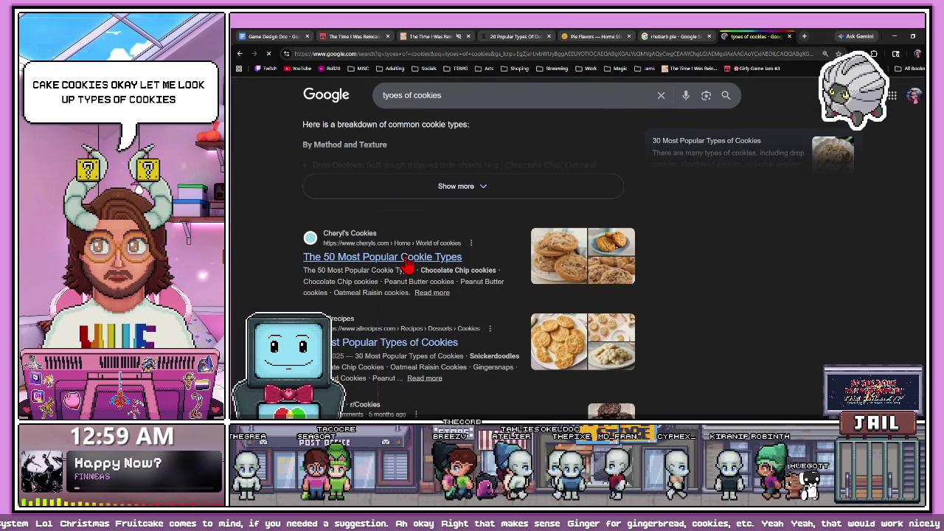
click(346, 37)
- Type Chocolate on the Cookies line, accepting the spelling correction
click(277, 36)
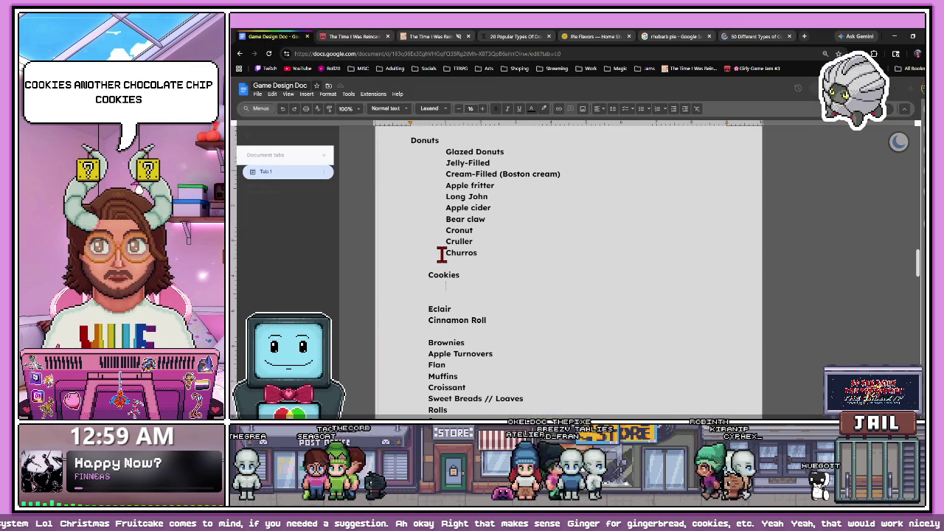
text(Cho)
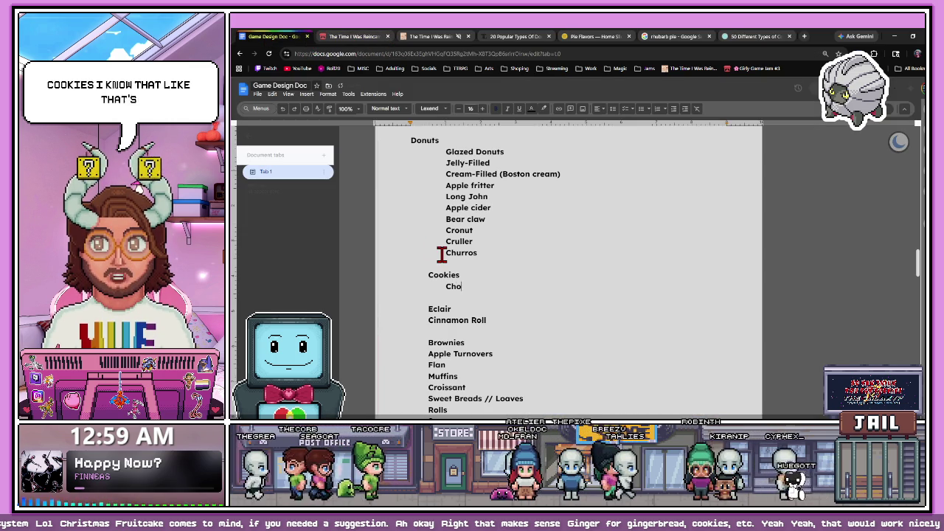
text(coalate Chip)
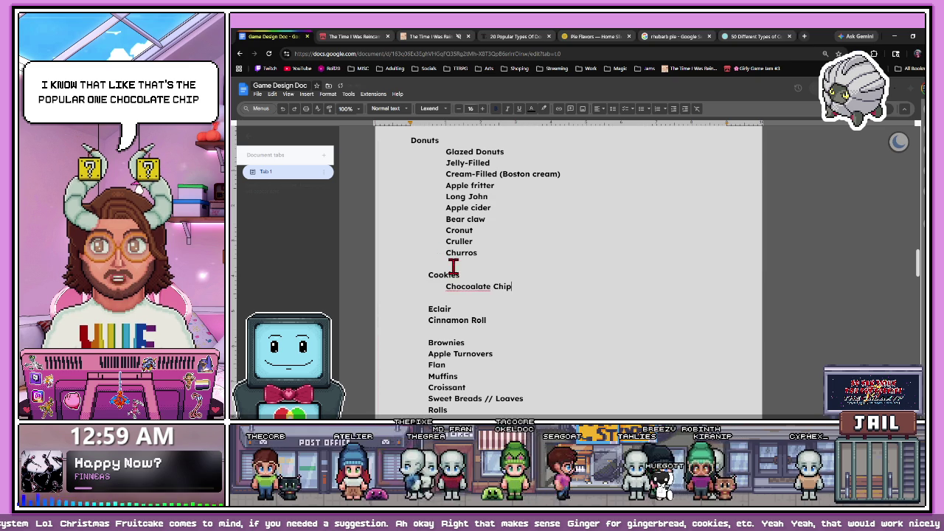
click(463, 286)
click(472, 275)
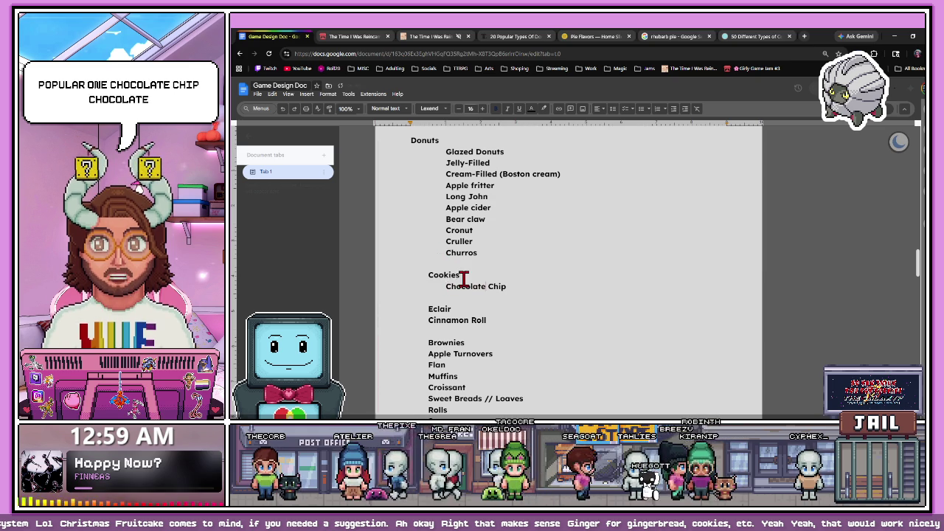
- Paste Peanut Butter from the article under Chocolate Chip, then undo it over mismatched formatting
click(756, 37)
scroll(554, 211, down, 5)
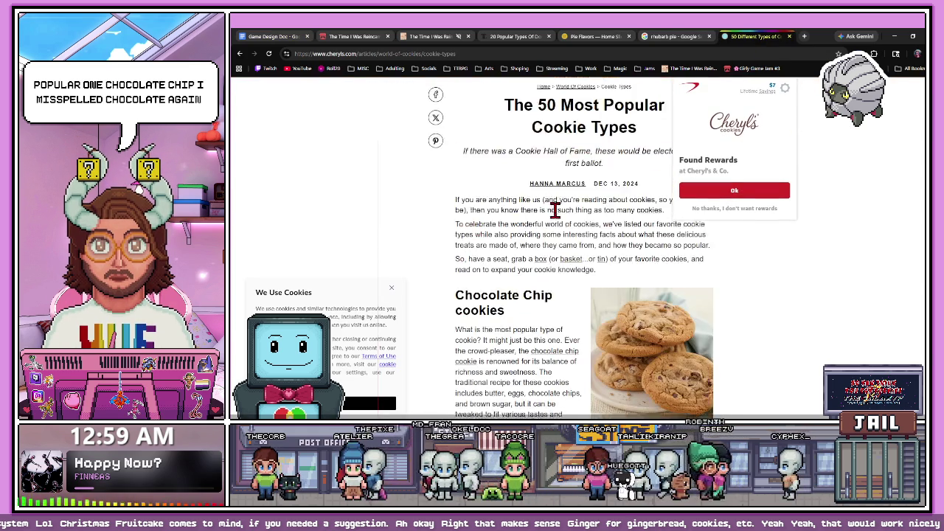
scroll(554, 210, down, 3)
drag(455, 234, 555, 238)
key(ctrl+c)
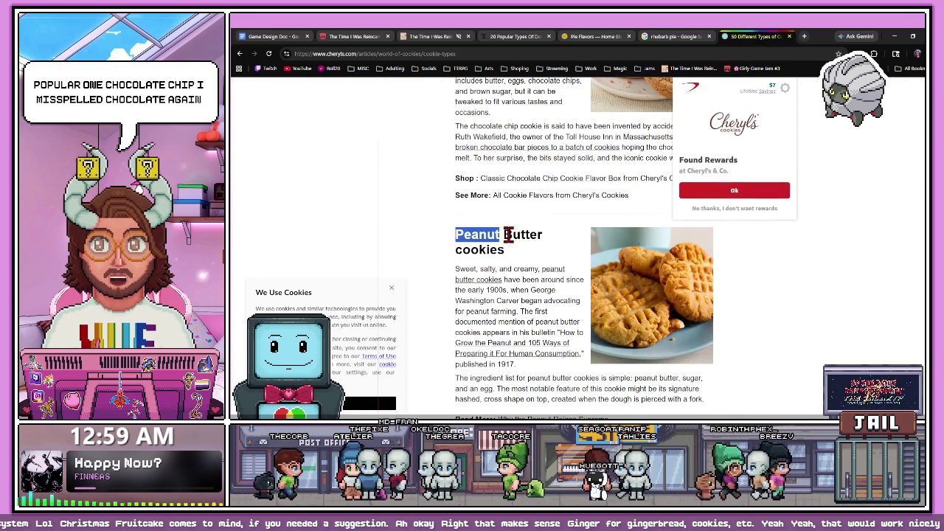
click(272, 36)
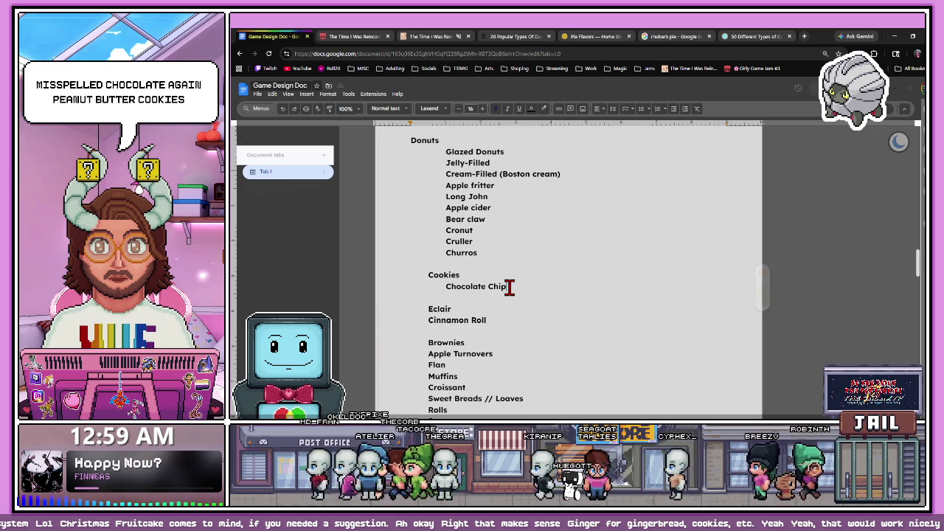
key(Return)
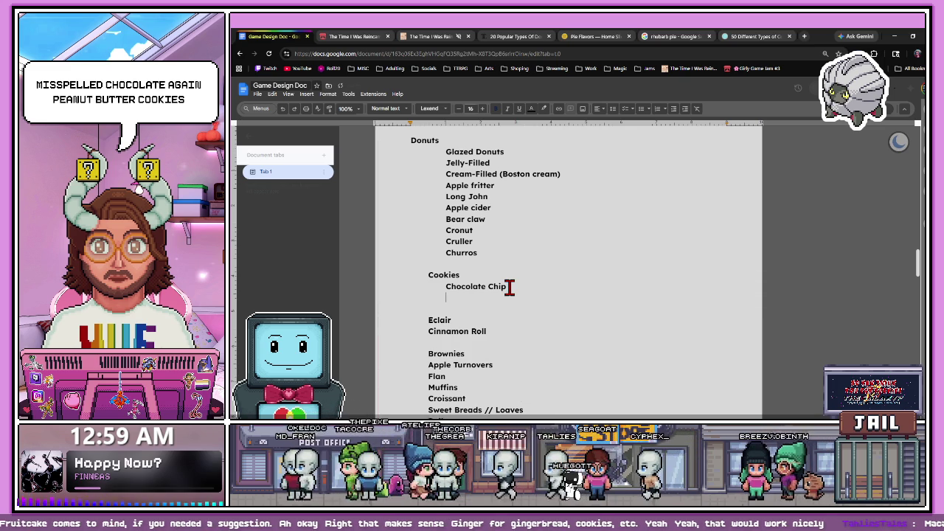
key(ctrl+v)
key(ctrl+z)
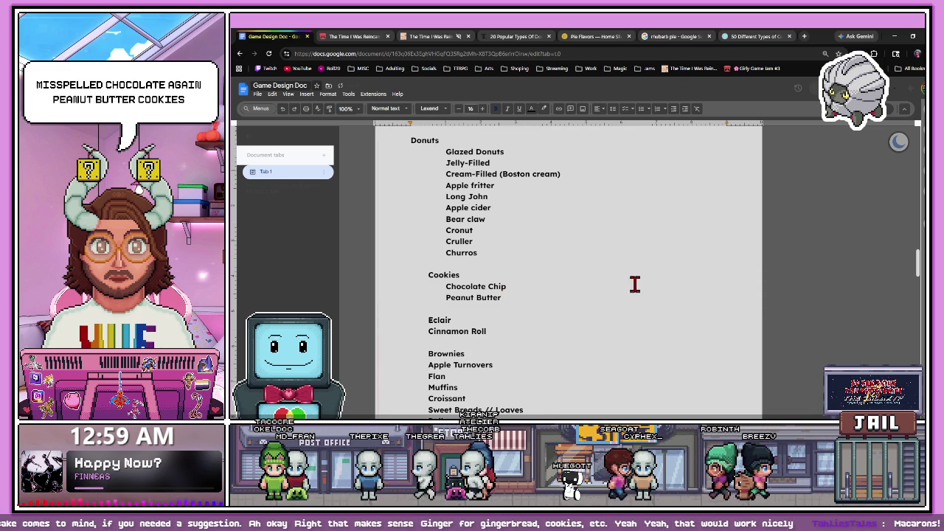
- Add a Tart entry below Macarons and copy Oatmeal Raisin from the article
scroll(632, 283, down, 1)
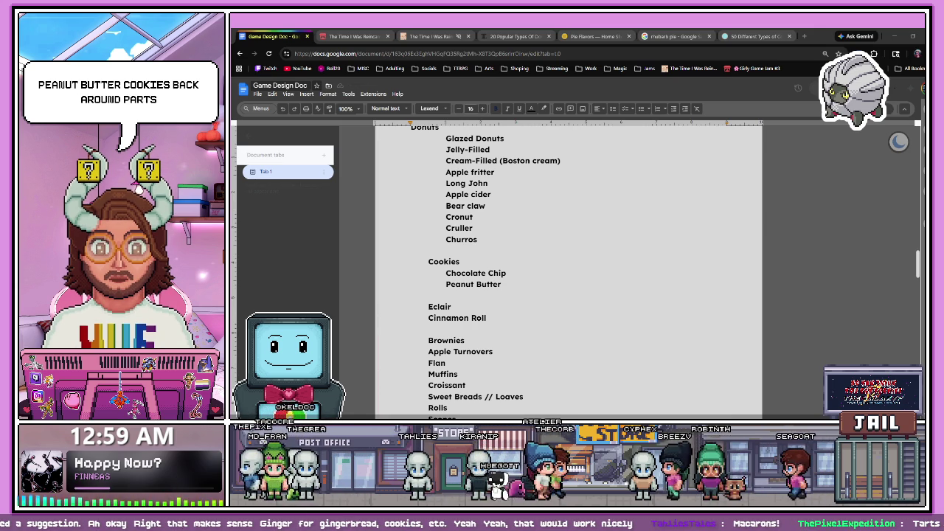
scroll(514, 270, down, 1)
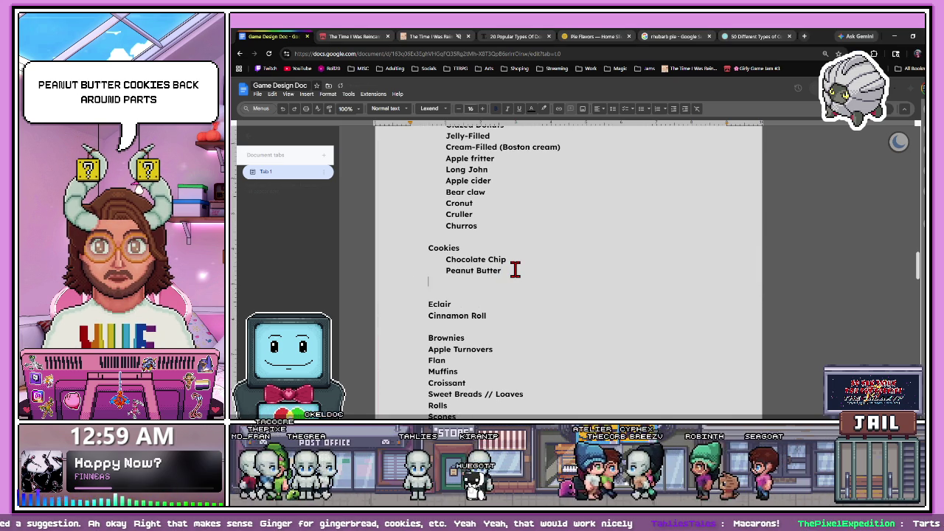
text(Macarons)
key(Return)
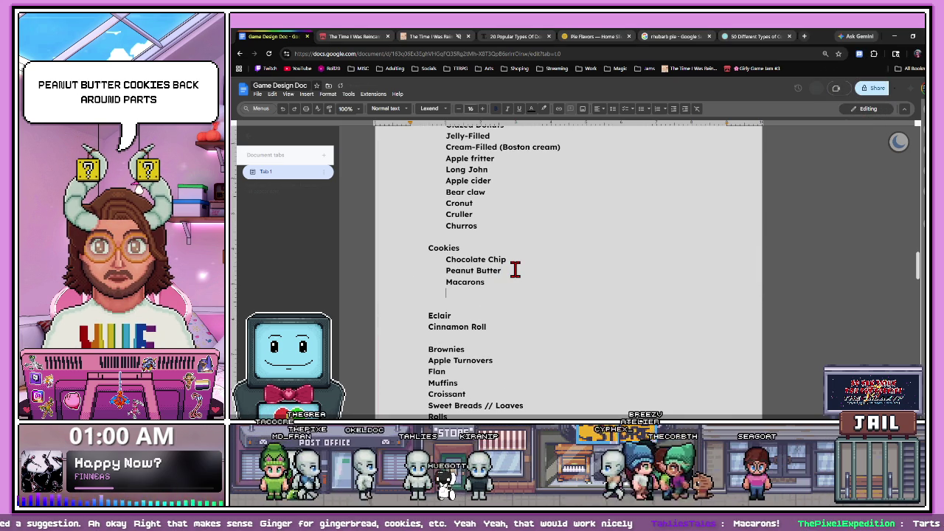
text(Tart)
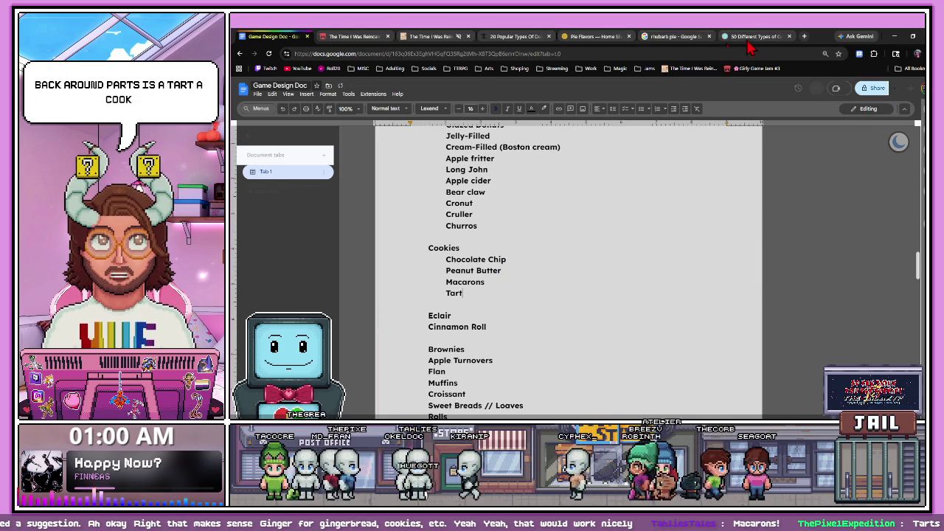
click(754, 37)
scroll(568, 303, down, 3)
scroll(567, 302, down, 1)
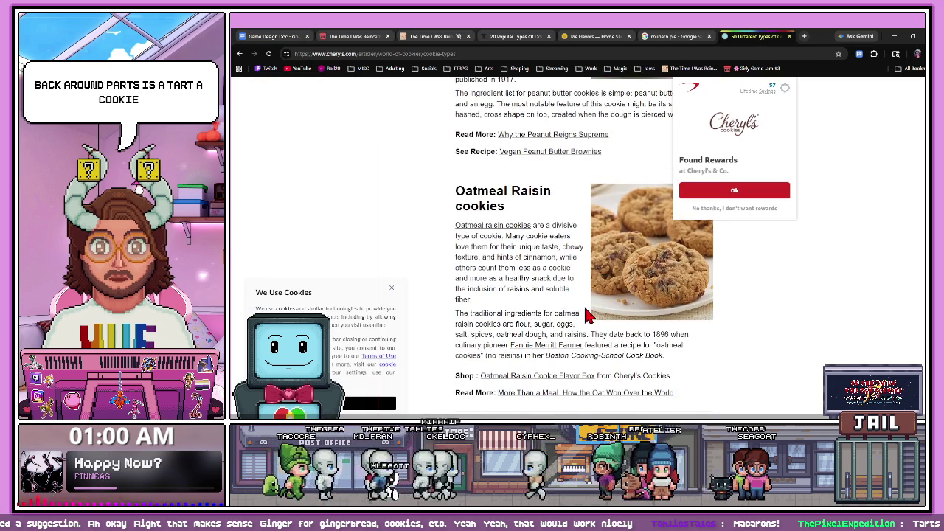
double_click(471, 191)
drag(521, 193, 560, 206)
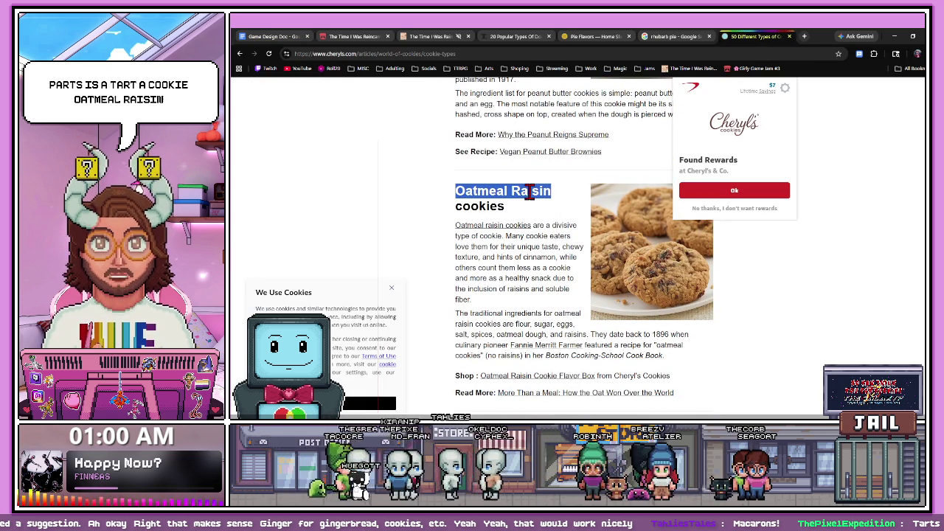
click(273, 36)
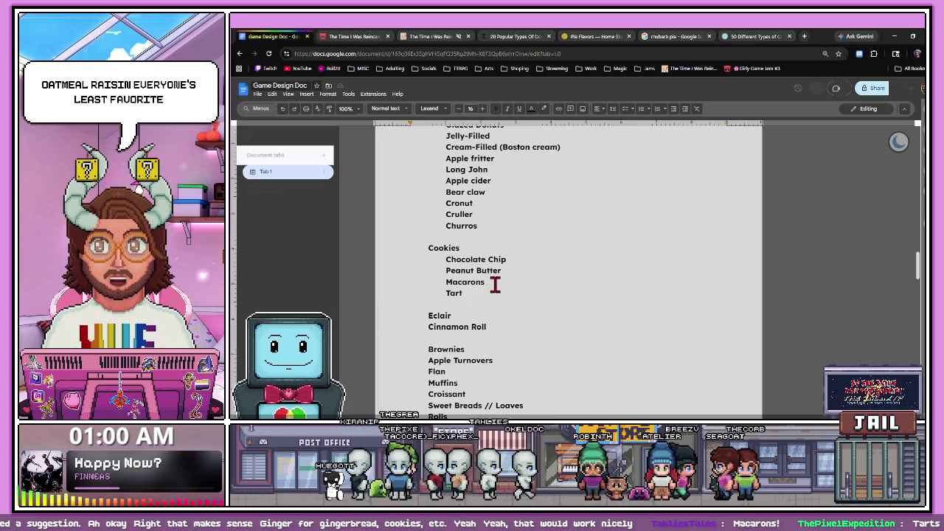
key(Return)
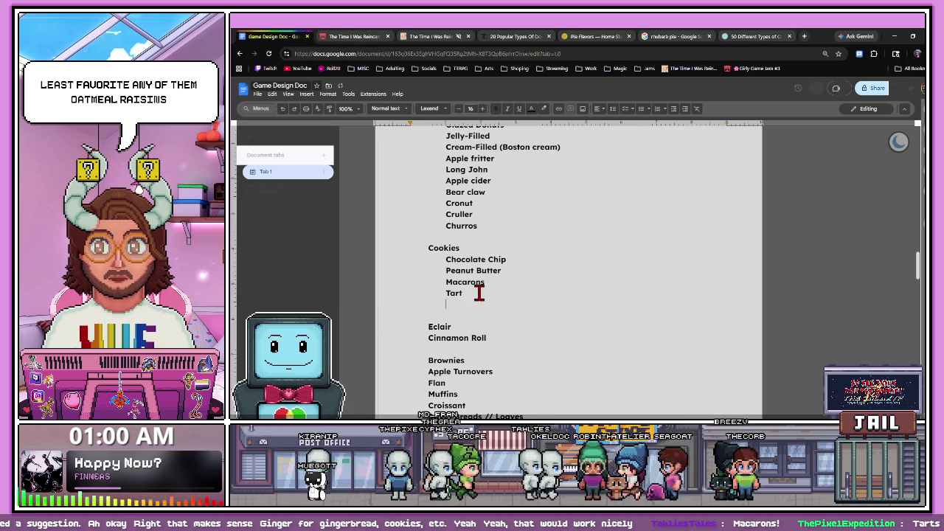
text(Oatmeal Raisin)
- Add Shortbread to the Cookies list below Oatmeal
click(752, 36)
scroll(785, 290, down, 1)
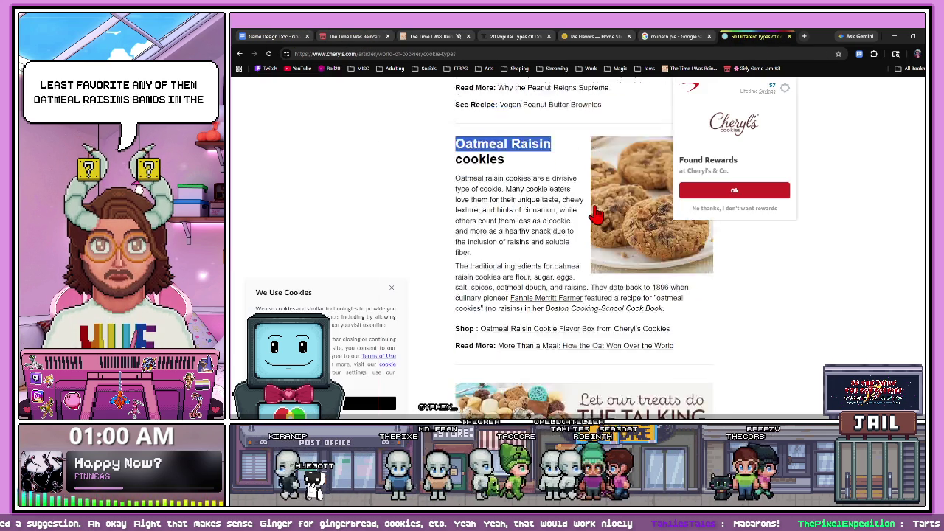
scroll(785, 290, down, 3)
scroll(611, 266, up, 4)
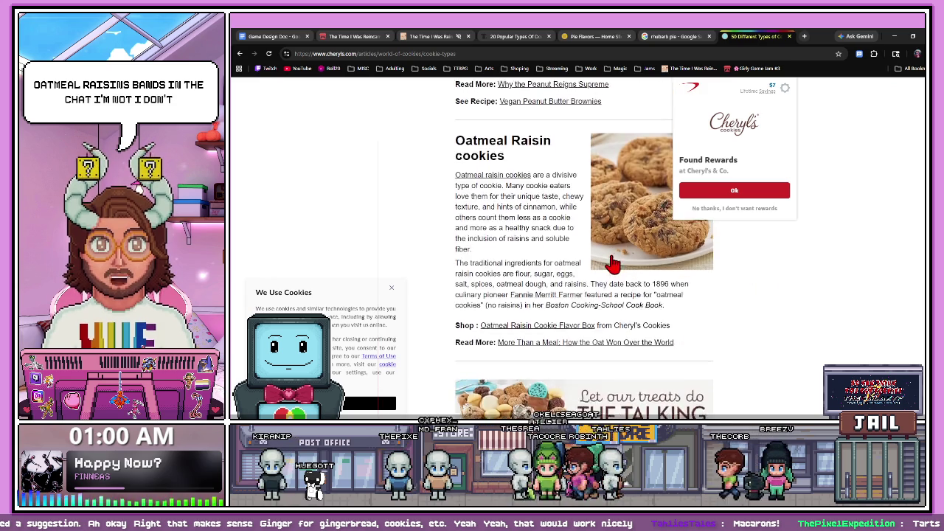
scroll(612, 250, down, 3)
click(279, 37)
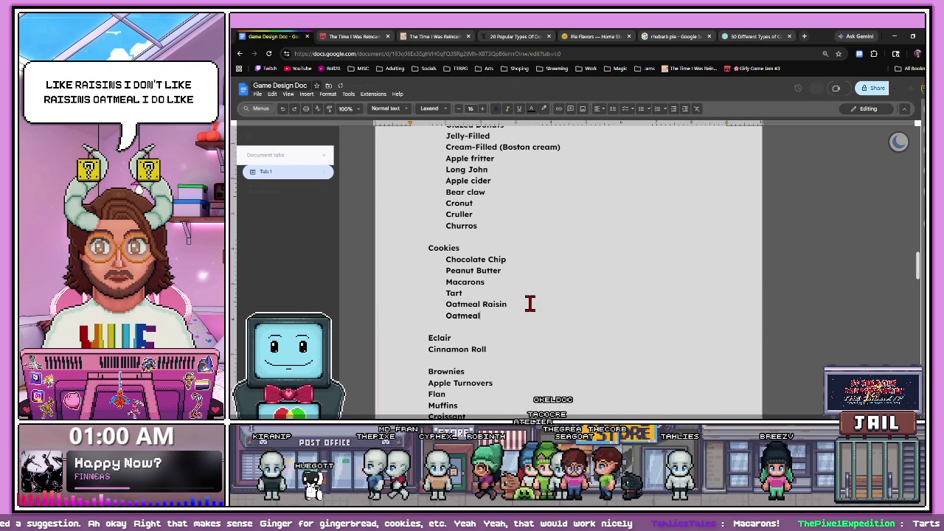
click(752, 37)
scroll(464, 236, down, 3)
drag(456, 181, 521, 181)
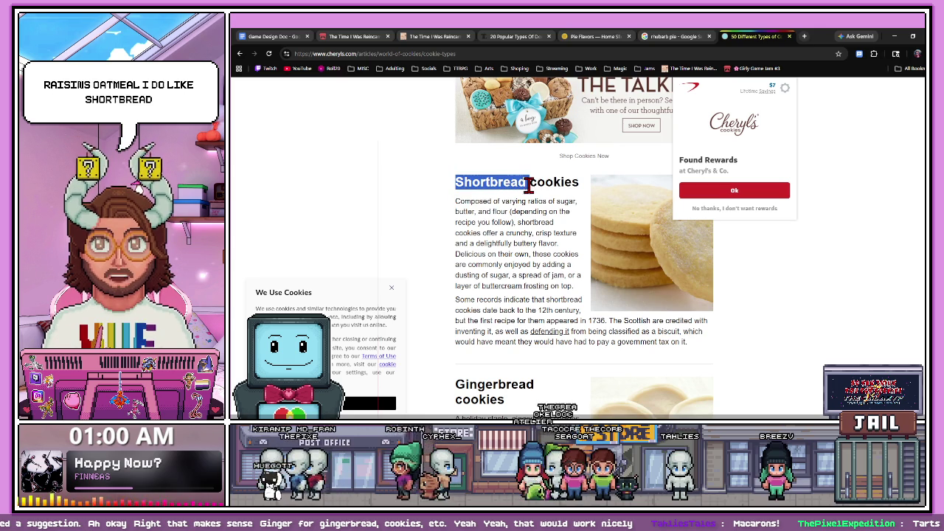
key(ctrl+1)
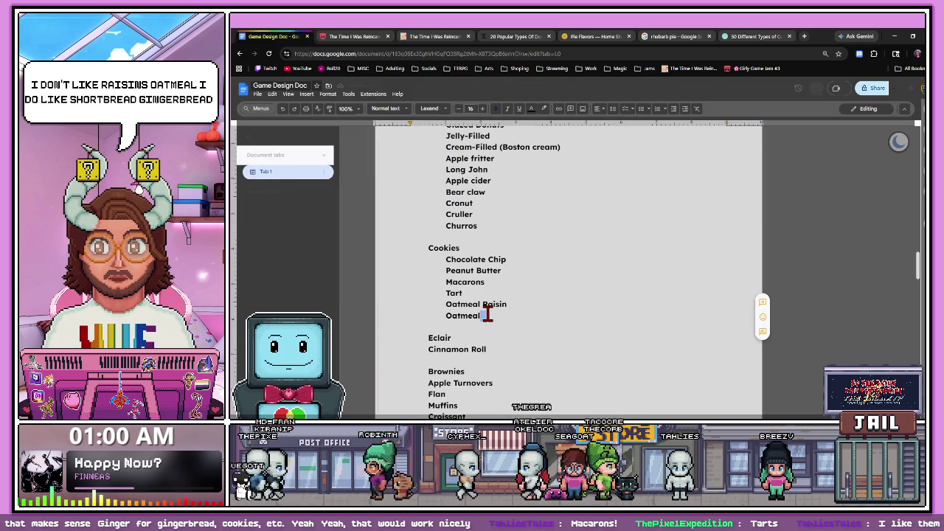
key(Return)
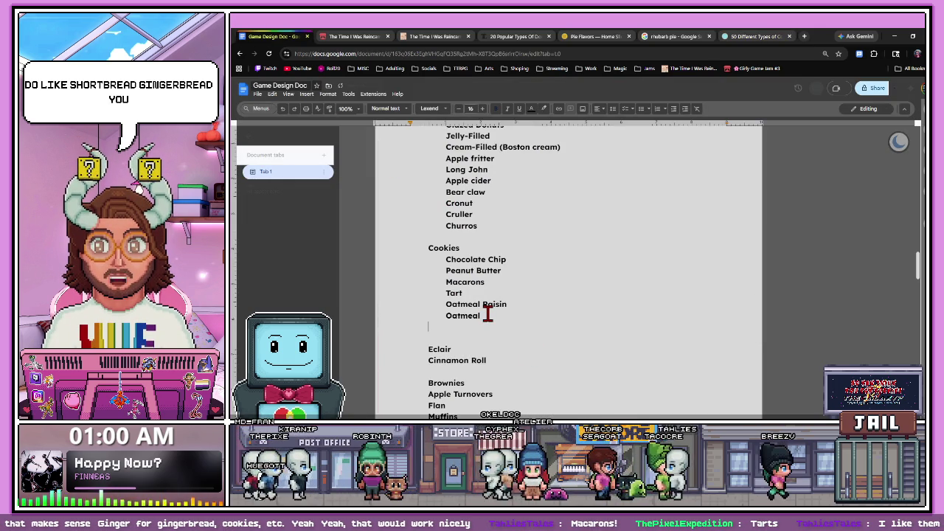
text(Shortbread)
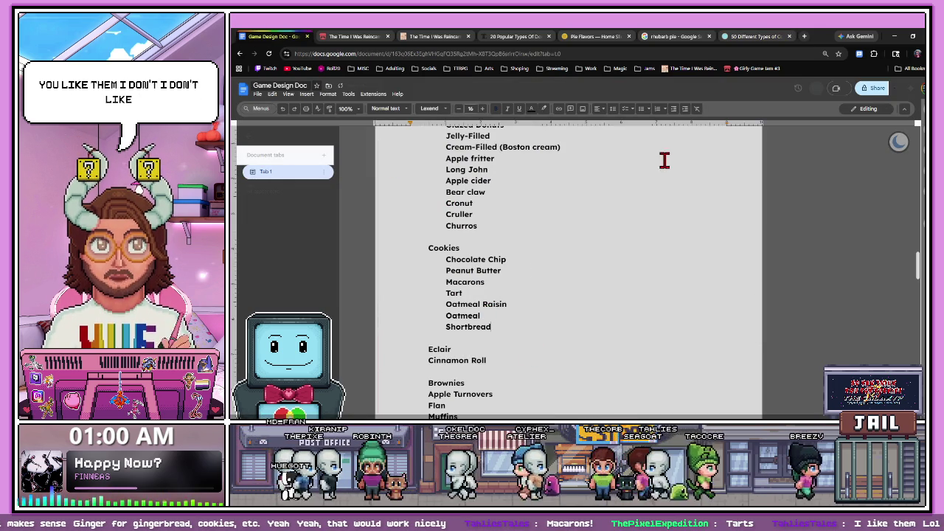
- Copy Gingerbread from the article and add it below Shortbread
click(752, 36)
scroll(512, 320, down, 2)
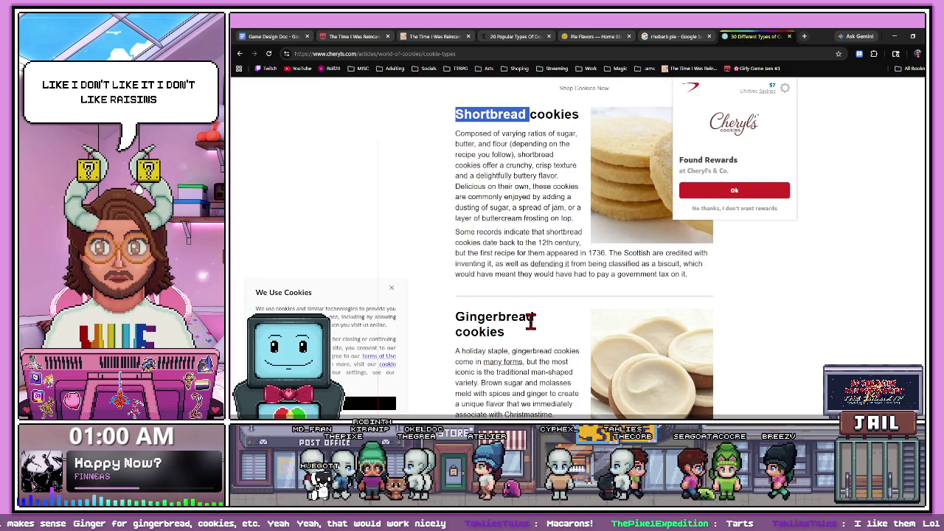
scroll(451, 322, down, 1)
drag(455, 289, 533, 289)
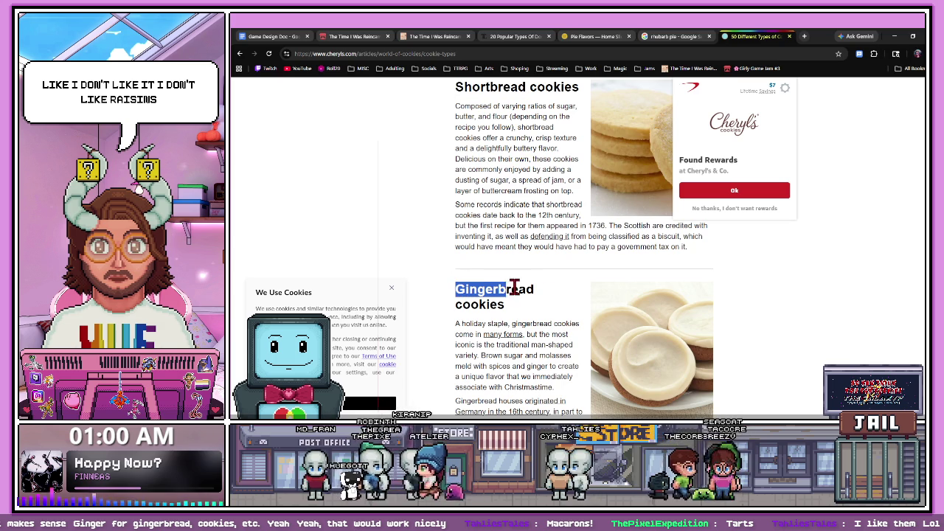
click(283, 35)
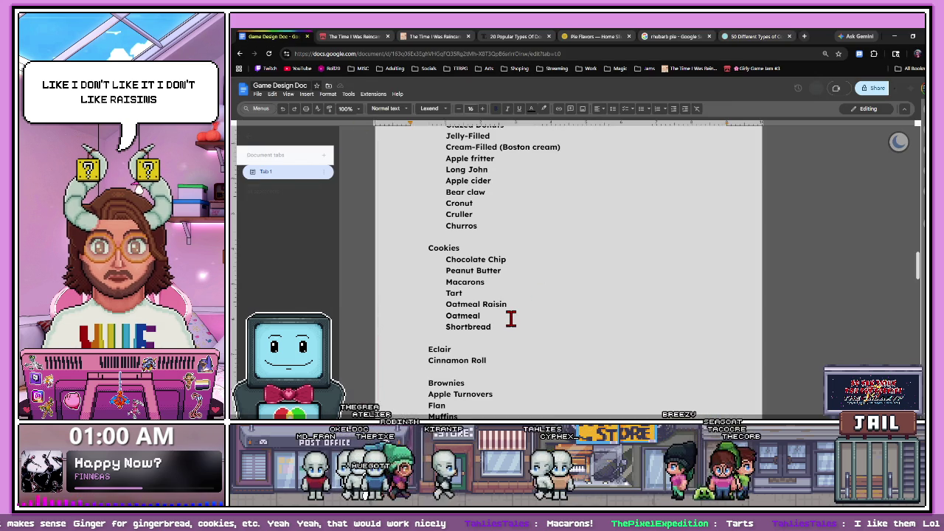
key(Return)
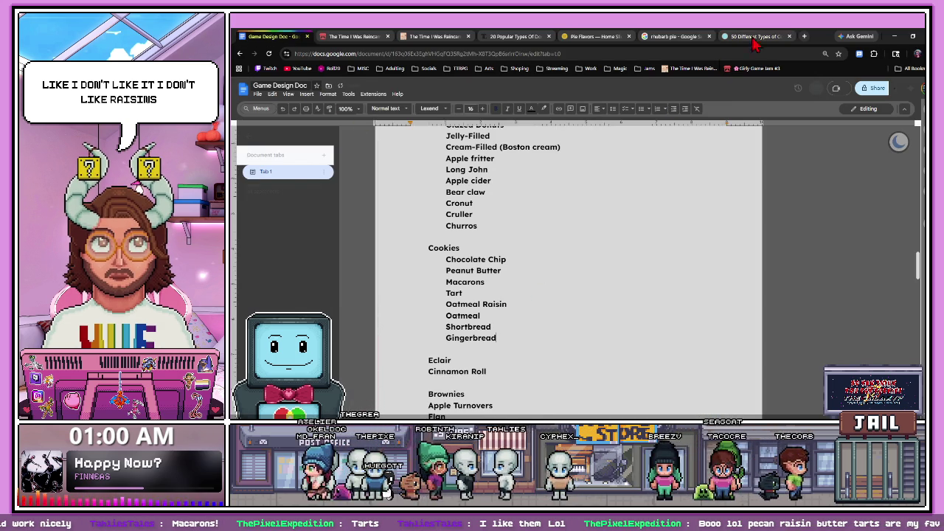
- Copy Sugar from the article and paste it on a new line after Gingerbread
click(735, 37)
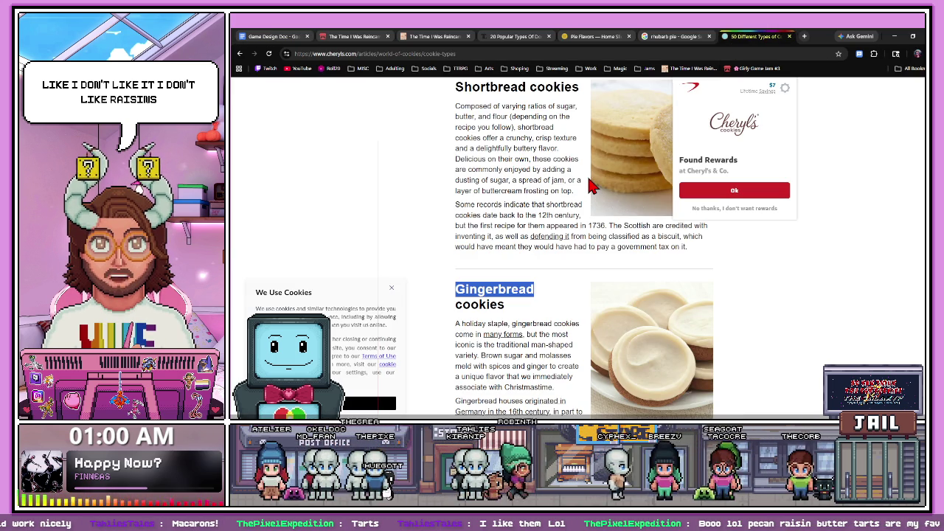
scroll(558, 246, down, 1)
scroll(554, 238, down, 1)
scroll(552, 244, down, 1)
scroll(549, 254, down, 1)
drag(454, 221, 488, 221)
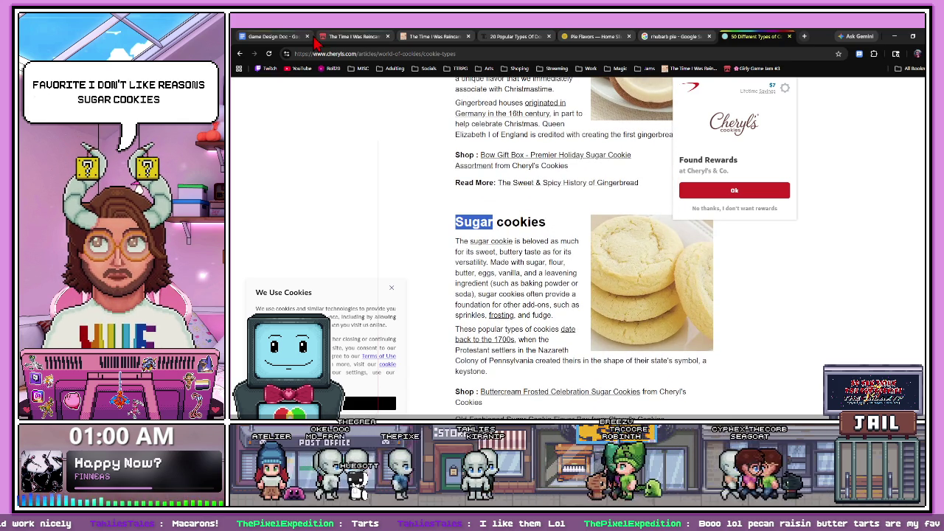
click(435, 36)
key(ctrl+shift+Tab)
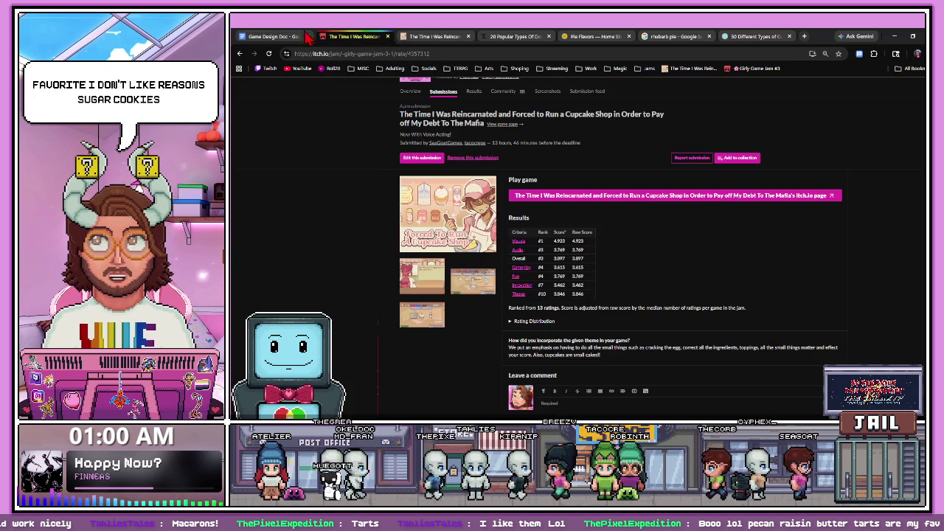
key(ctrl+shift+Tab)
key(Return)
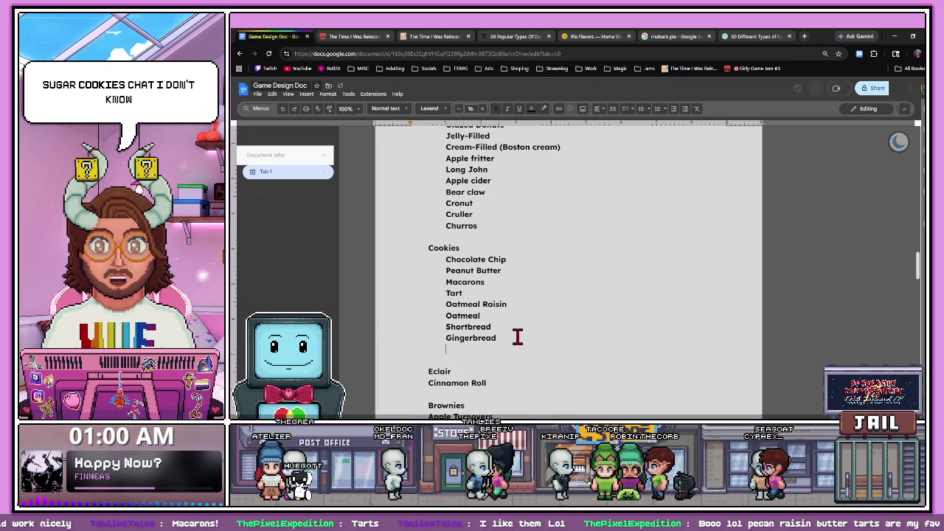
text(Sugar)
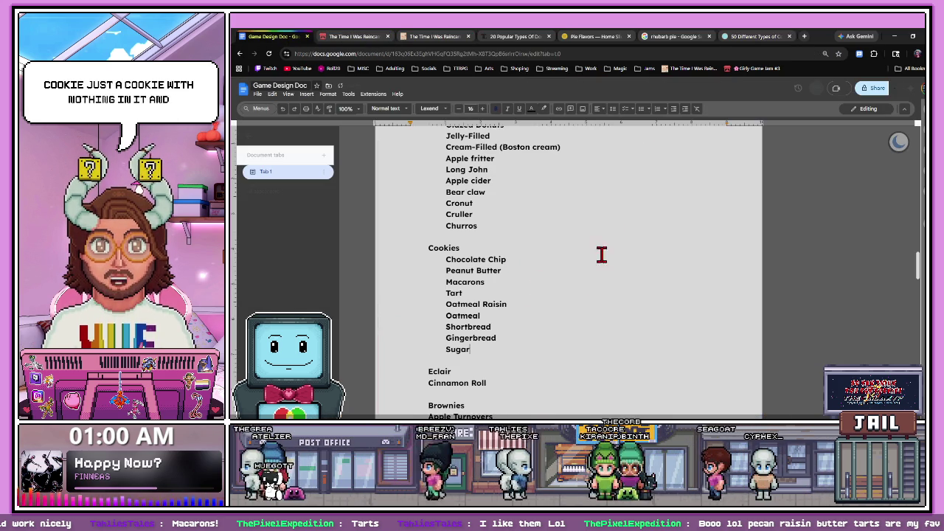
- Find Butter cookies in the article and add it below Sugar
click(752, 36)
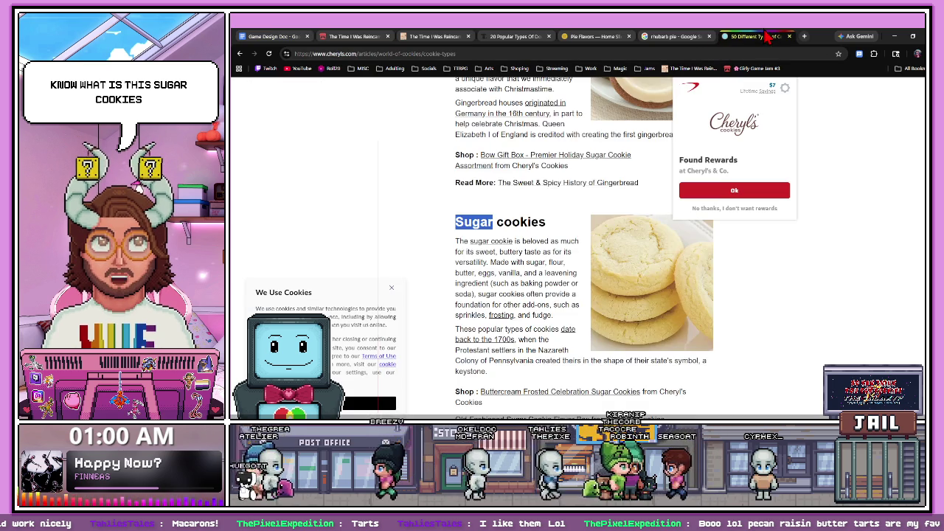
scroll(561, 244, down, 4)
scroll(571, 246, up, 1)
scroll(546, 258, up, 3)
scroll(525, 271, down, 1)
scroll(530, 295, up, 1)
scroll(566, 341, down, 1)
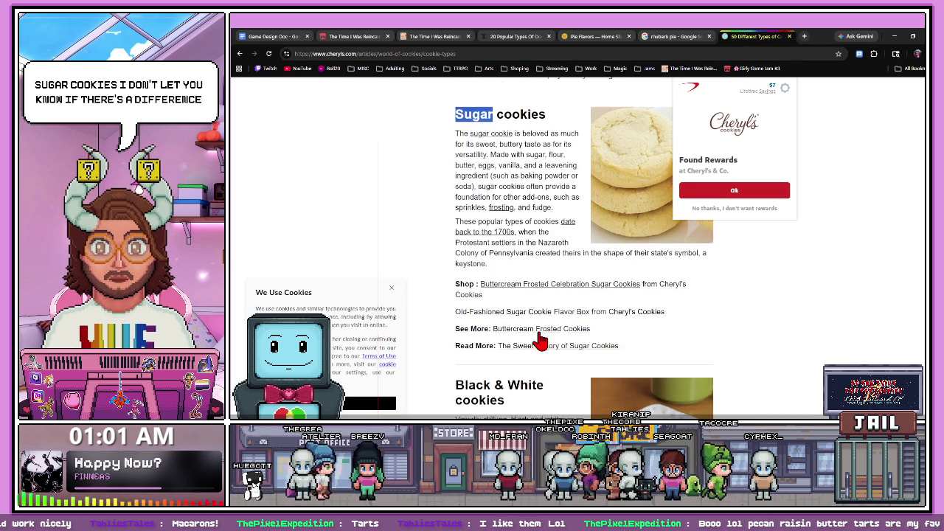
scroll(509, 277, down, 4)
scroll(526, 281, up, 1)
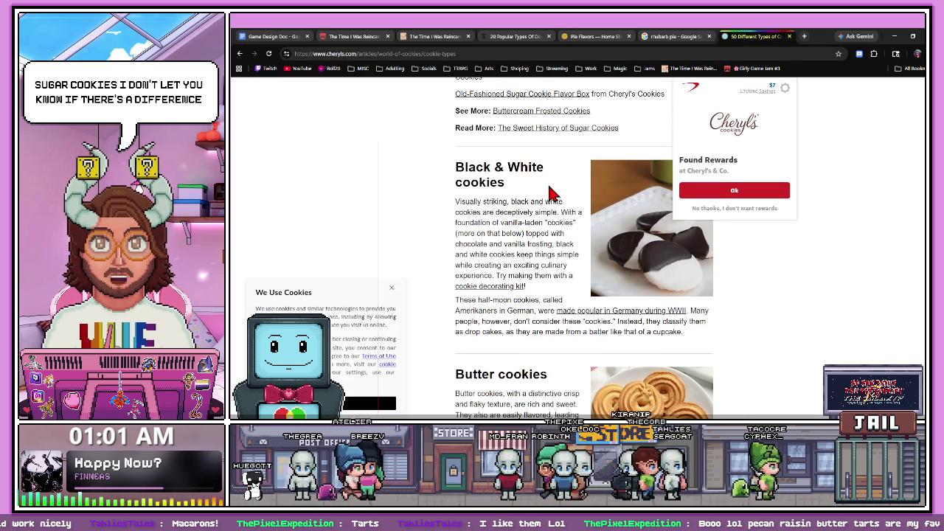
scroll(476, 254, down, 1)
scroll(475, 281, down, 2)
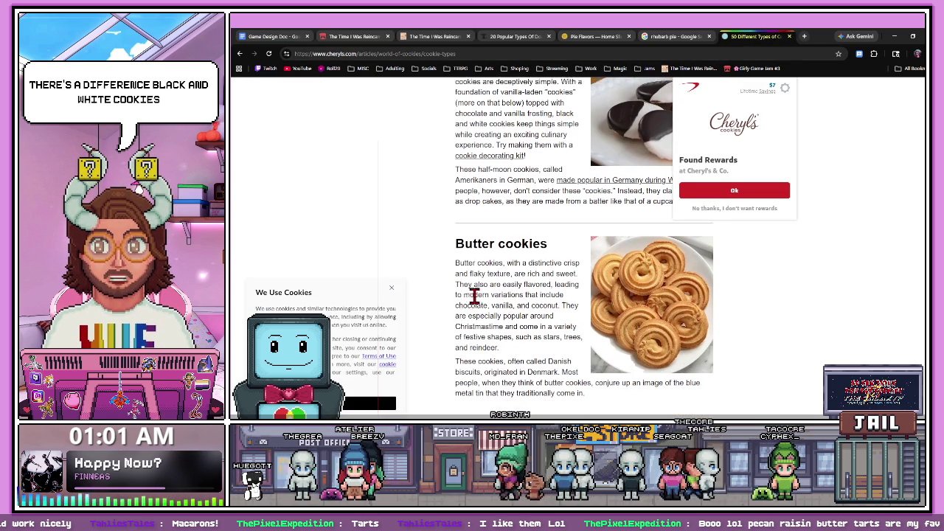
drag(455, 255, 512, 238)
click(566, 251)
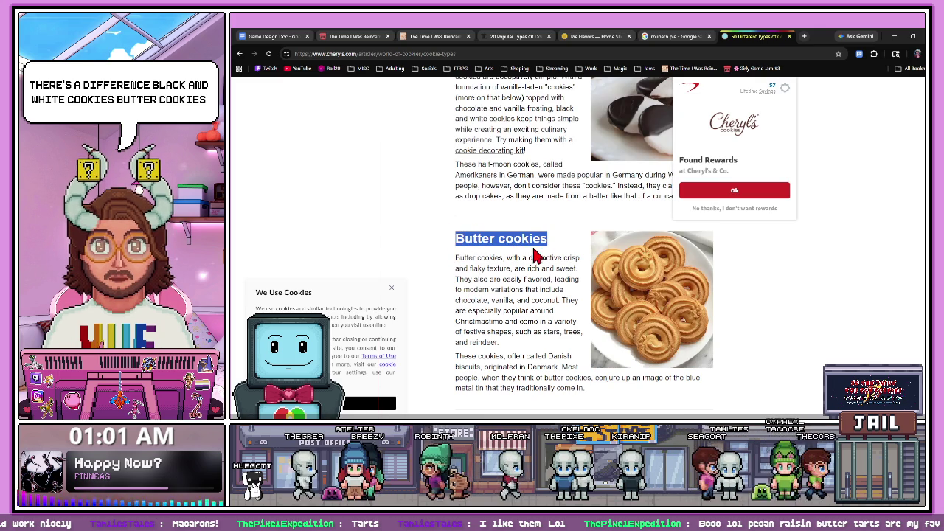
click(361, 37)
key(ctrl+1)
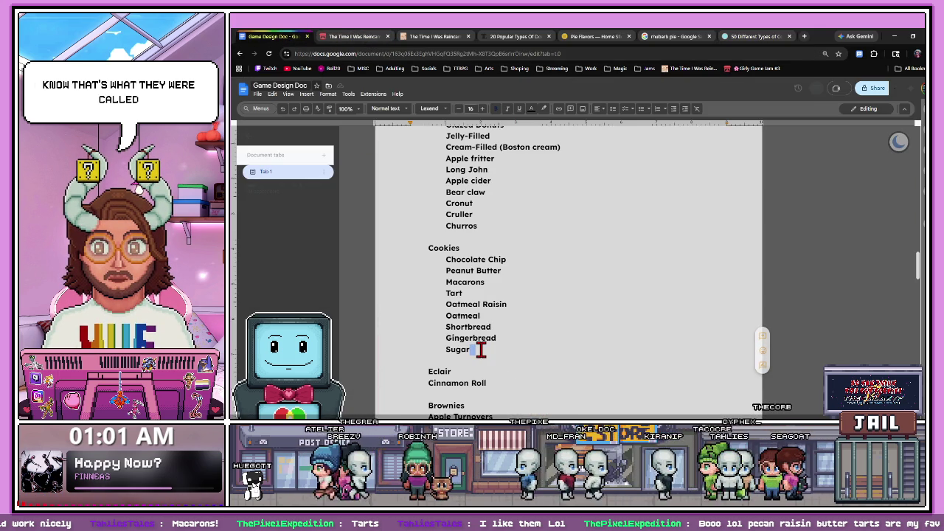
key(Return)
text(Butter cookies)
- Copy another cookie name from the article and start a new line below Butter cookies
key(ctrl+9)
scroll(486, 253, down, 1)
scroll(487, 253, up, 4)
scroll(487, 252, up, 1)
drag(457, 261, 530, 263)
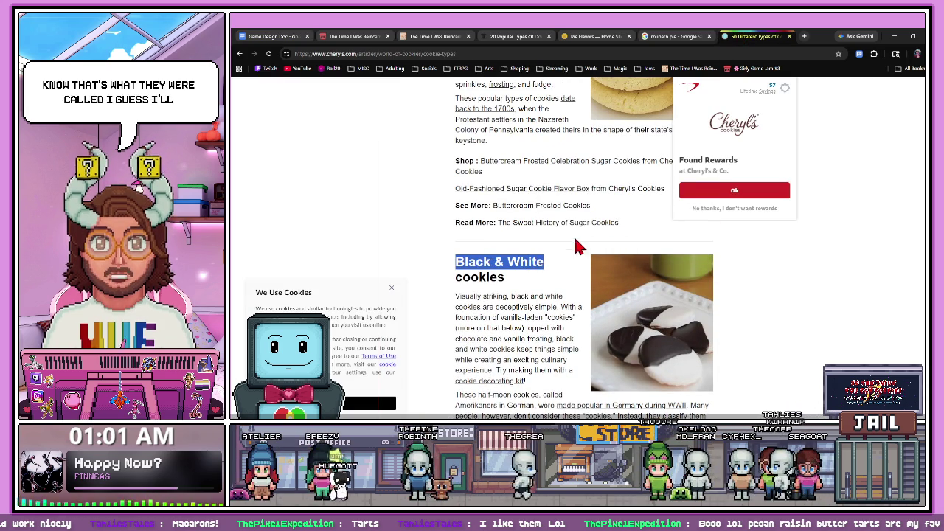
click(325, 36)
click(277, 36)
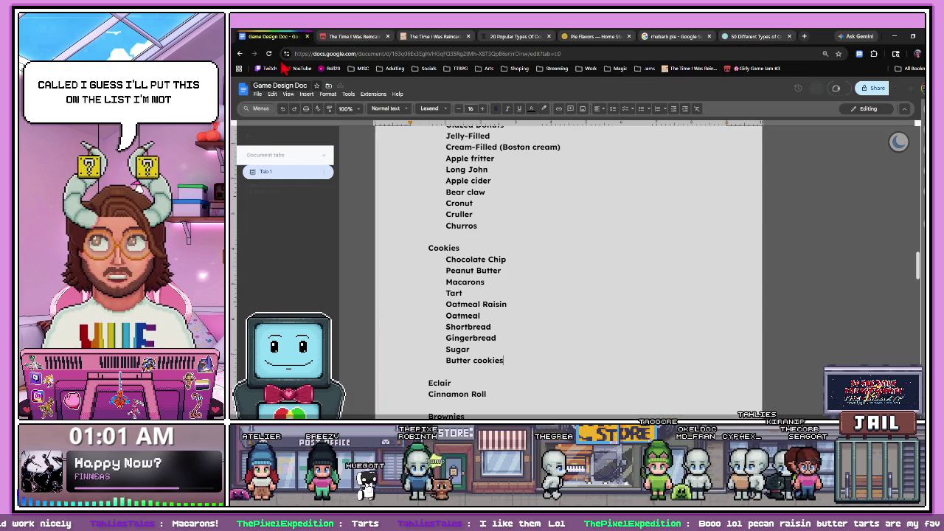
key(Return)
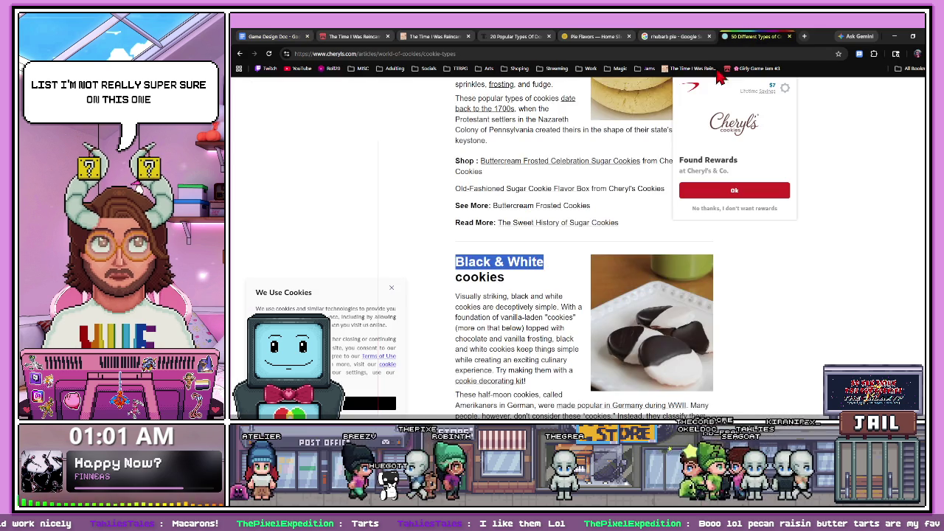
- Browse Cheryl's cookie-types article for new cookie names, then return to the design doc
key(ctrl+9)
scroll(594, 241, down, 2)
scroll(594, 240, down, 2)
scroll(594, 241, down, 3)
scroll(594, 241, down, 1)
drag(455, 201, 557, 209)
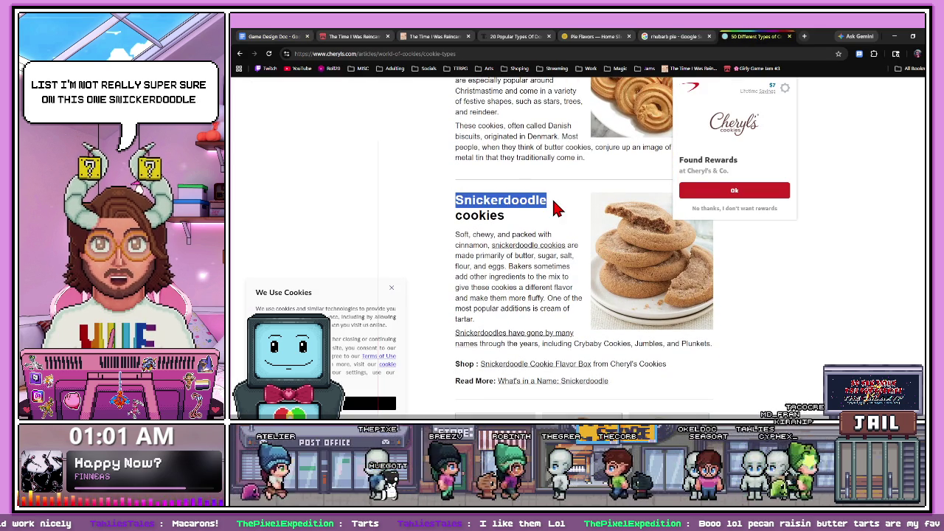
click(273, 37)
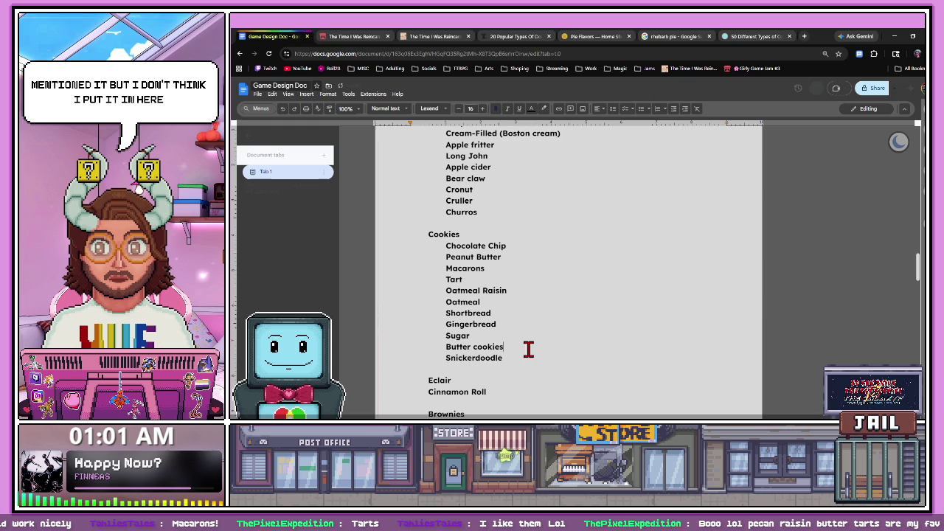
- Add White Chocolate Macadamia under Snickerdoodle in the Cookies list
click(754, 36)
scroll(547, 295, down, 3)
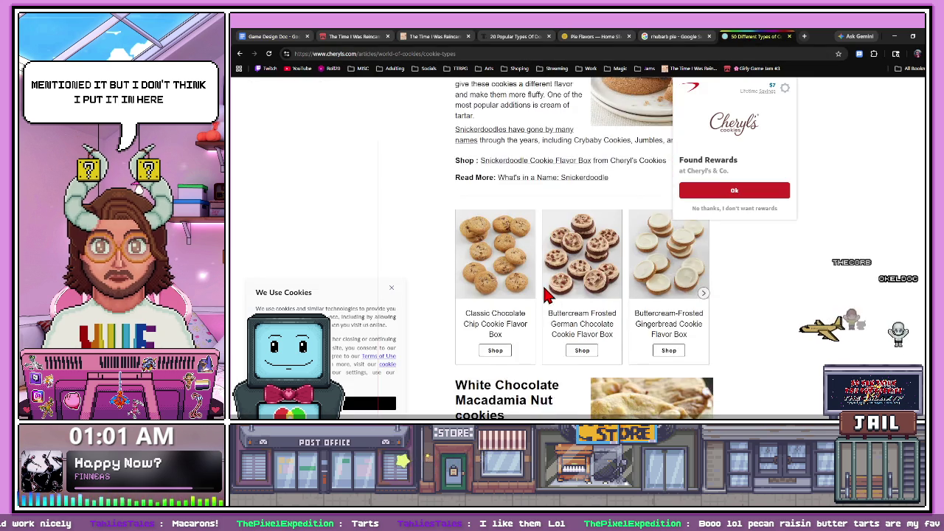
scroll(543, 285, down, 2)
scroll(497, 284, down, 1)
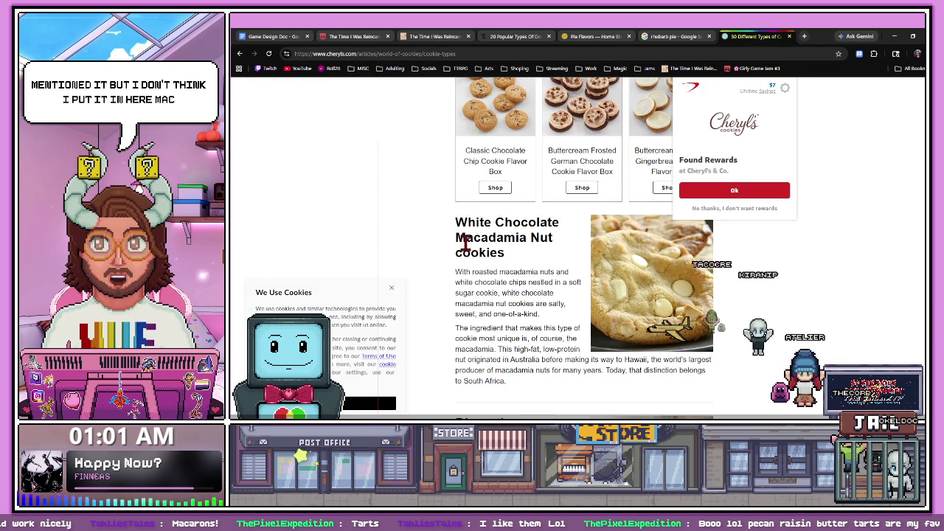
drag(455, 222, 526, 236)
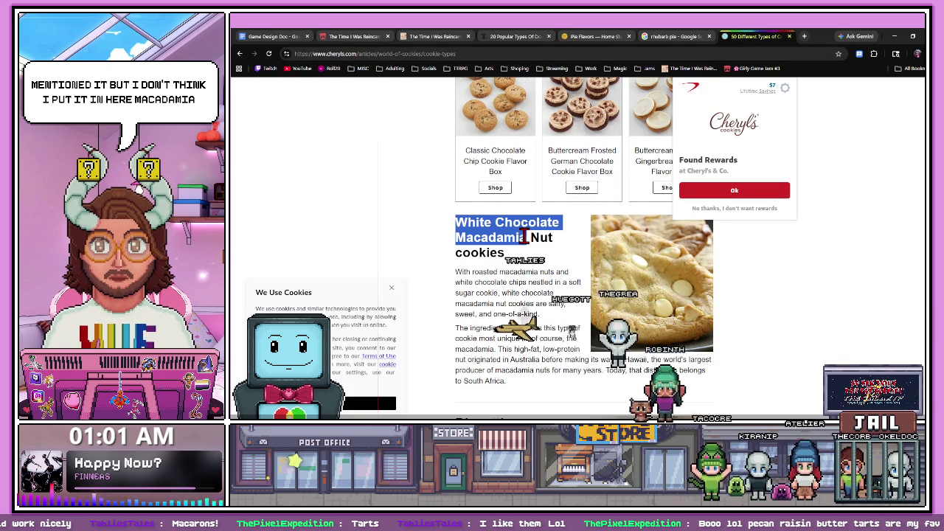
click(269, 36)
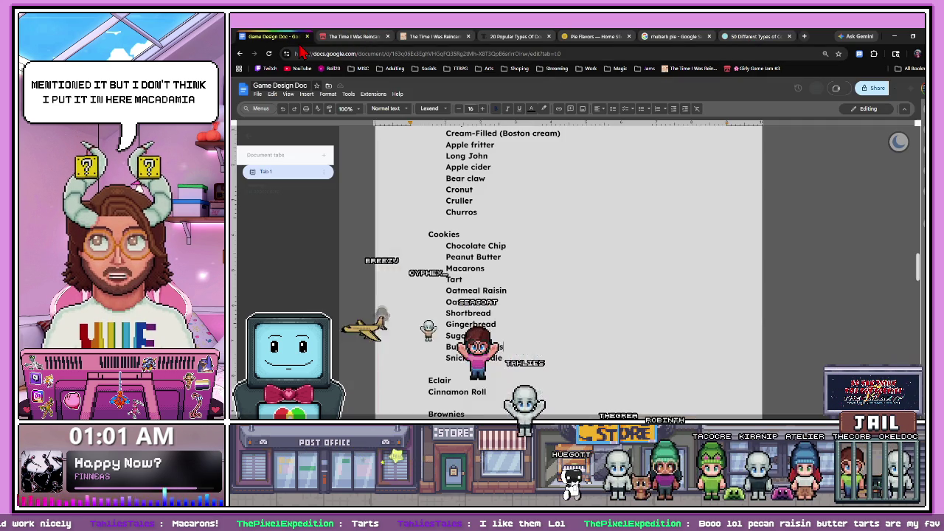
click(520, 357)
key(Return)
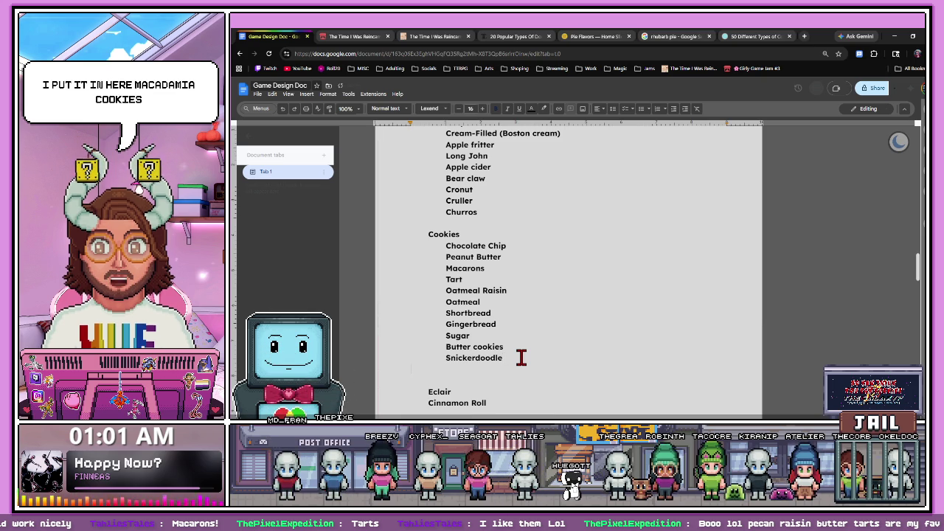
text(White Chocolate Macadamia)
key(Return)
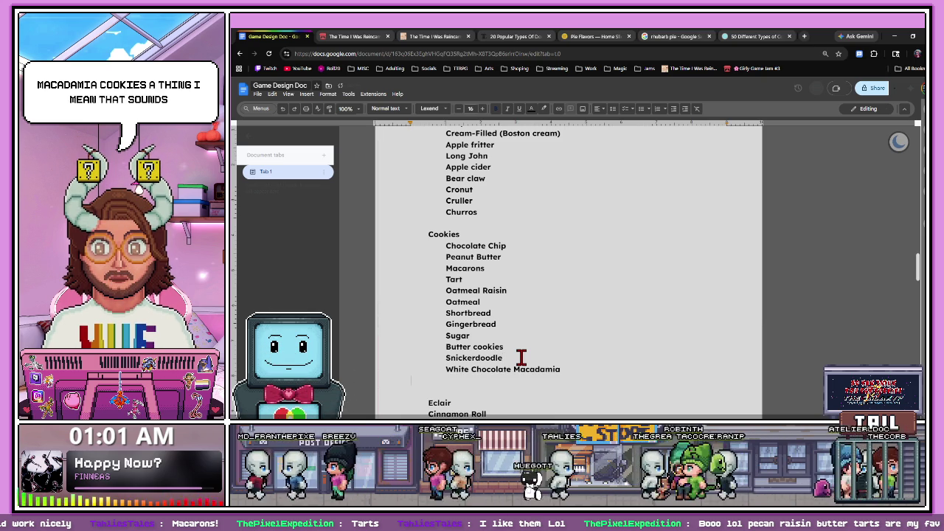
- Begin the Peacan entry, checking the article for the next cookie name
text(PpCE)
key(BackSpace)
key(BackSpace)
key(BackSpace)
text(Pe)
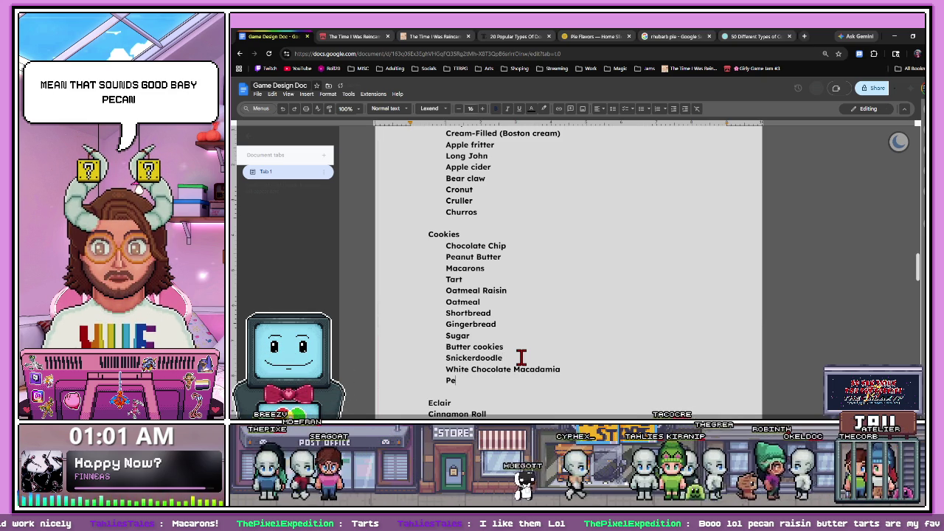
click(753, 36)
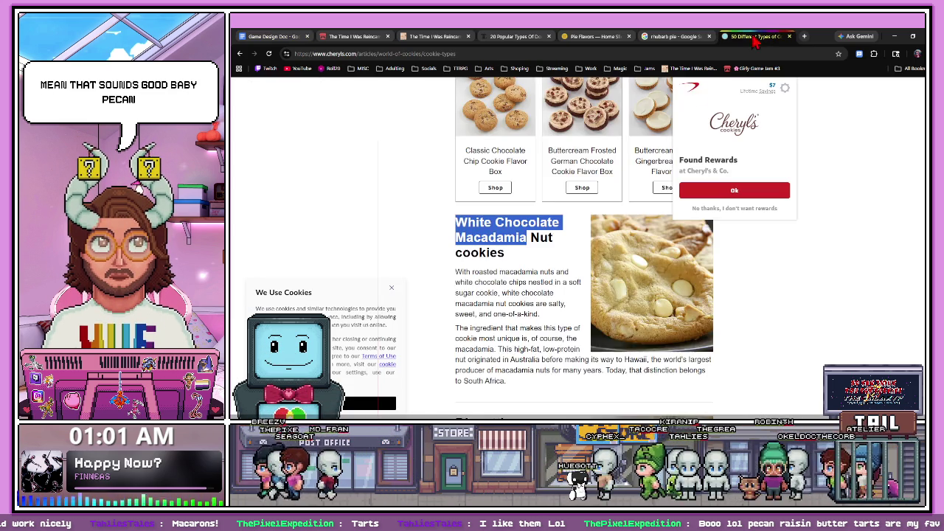
scroll(516, 250, down, 2)
scroll(516, 250, down, 3)
scroll(514, 262, up, 1)
scroll(513, 262, up, 1)
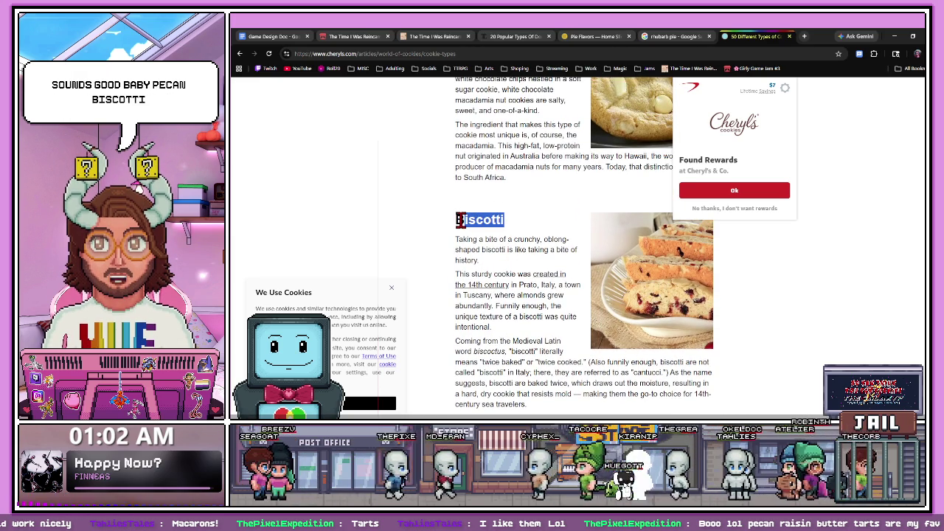
key(ctrl+1)
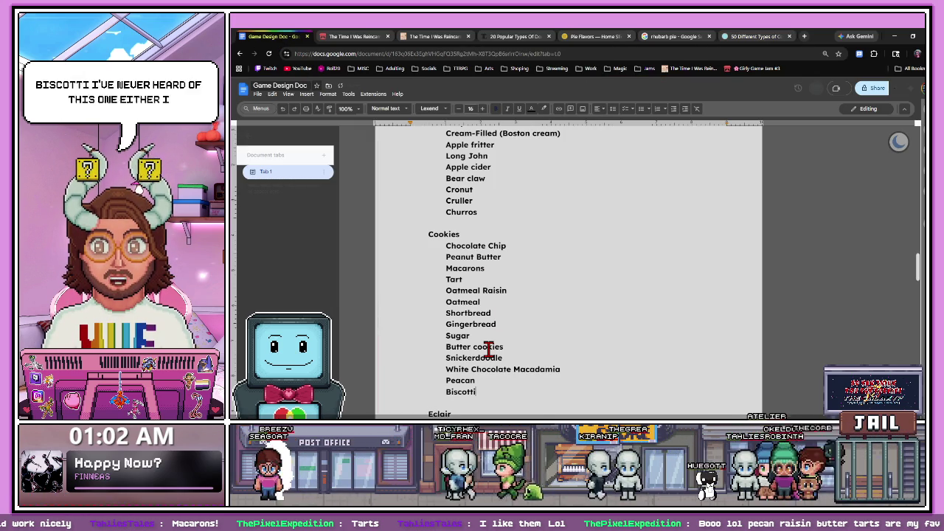
- Look up Gingersnaps in the article and add a new line after Biscotti
click(733, 37)
scroll(502, 312, down, 2)
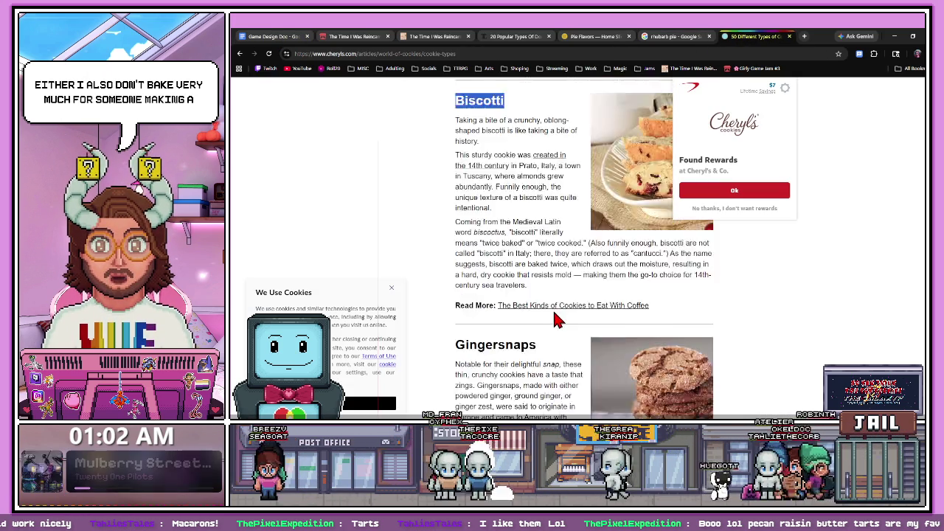
scroll(552, 301, down, 3)
double_click(528, 193)
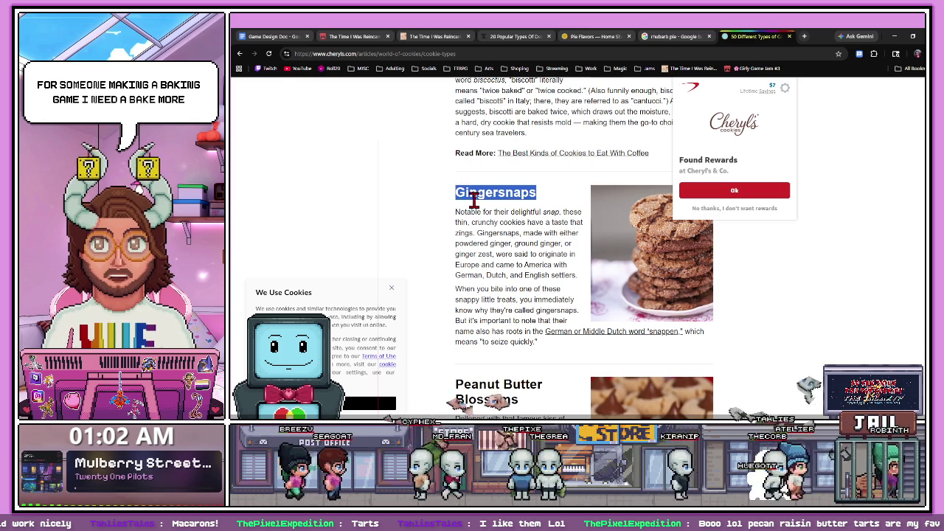
key(ctrl+1)
key(Return)
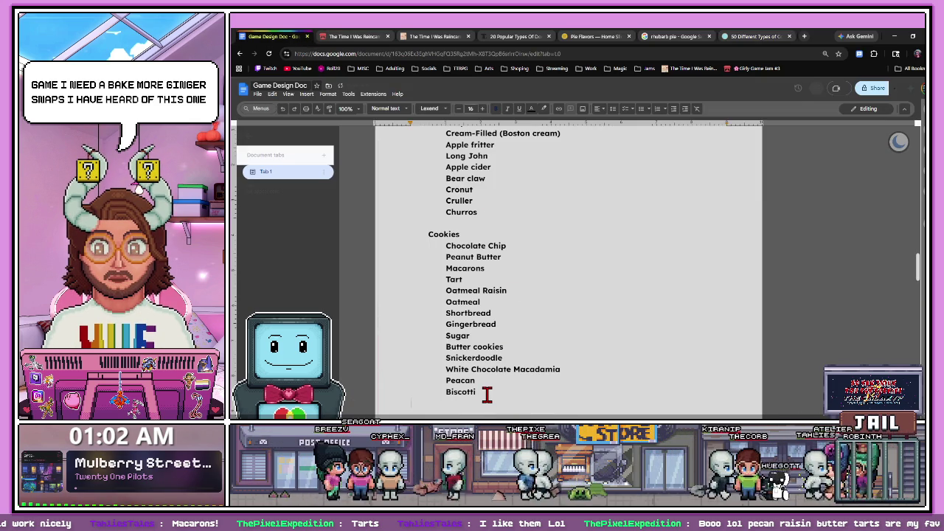
text(Gingersnaps)
- Find the 'Macaron vs. Macaroon' link and open it in a background tab
key(ctrl+9)
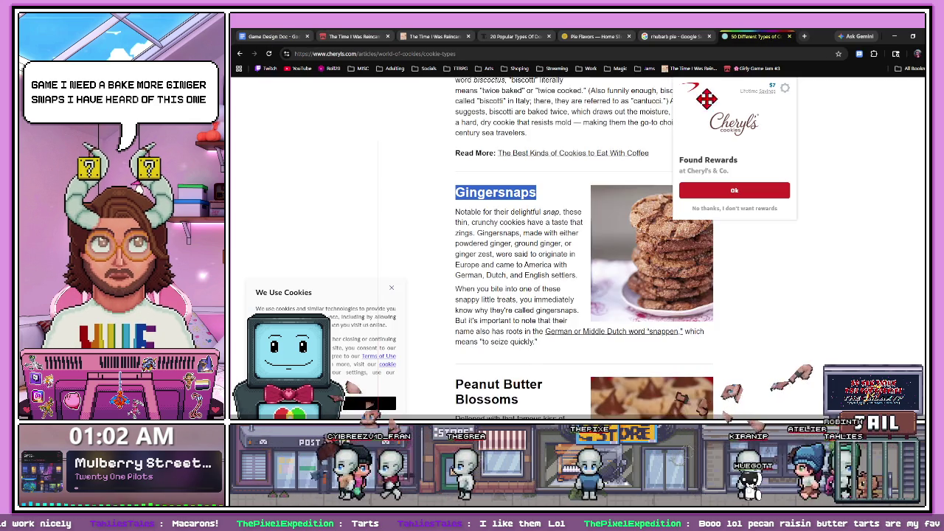
scroll(544, 321, down, 2)
scroll(545, 327, down, 2)
scroll(526, 317, up, 1)
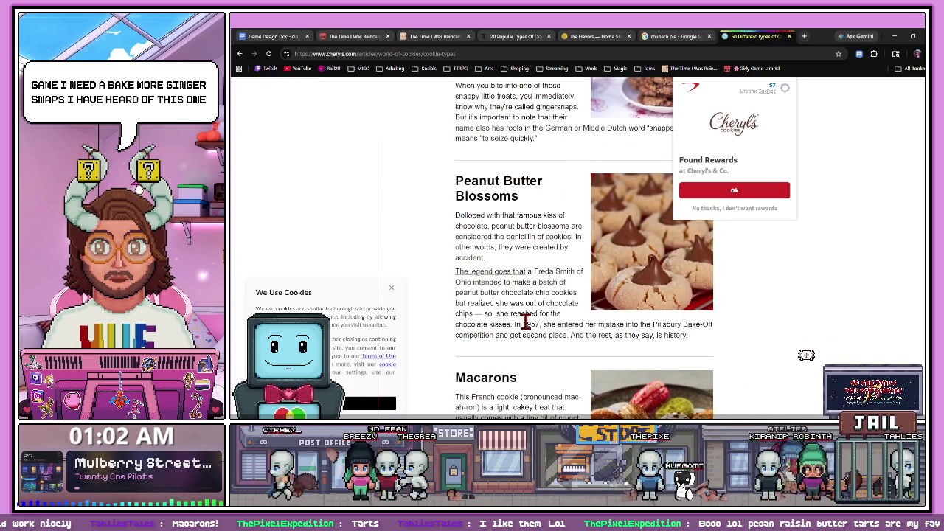
scroll(525, 316, down, 1)
scroll(525, 317, down, 1)
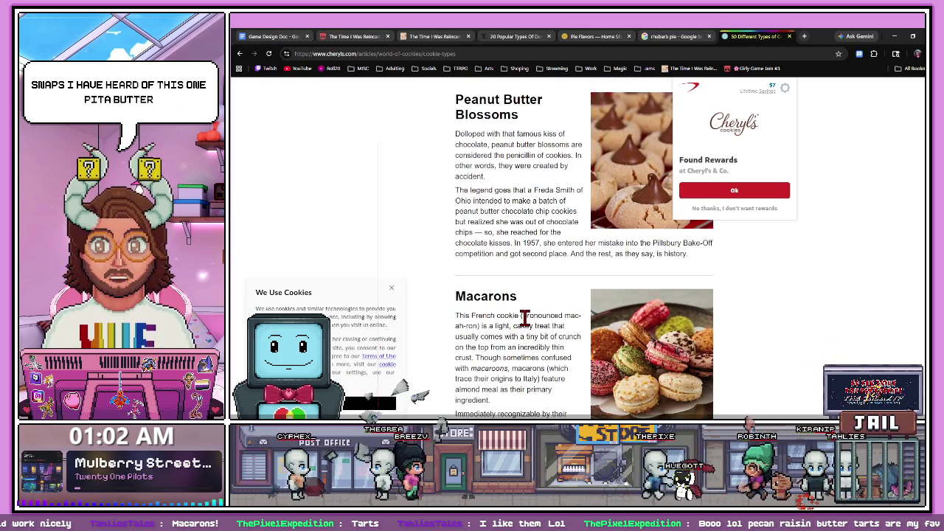
scroll(511, 308, down, 3)
scroll(516, 305, down, 3)
scroll(524, 311, up, 2)
scroll(520, 311, up, 2)
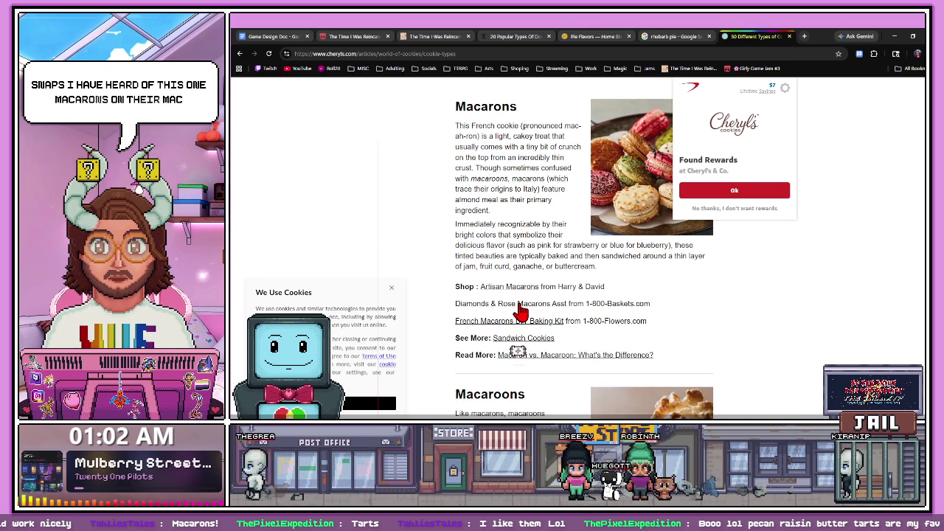
scroll(520, 312, down, 1)
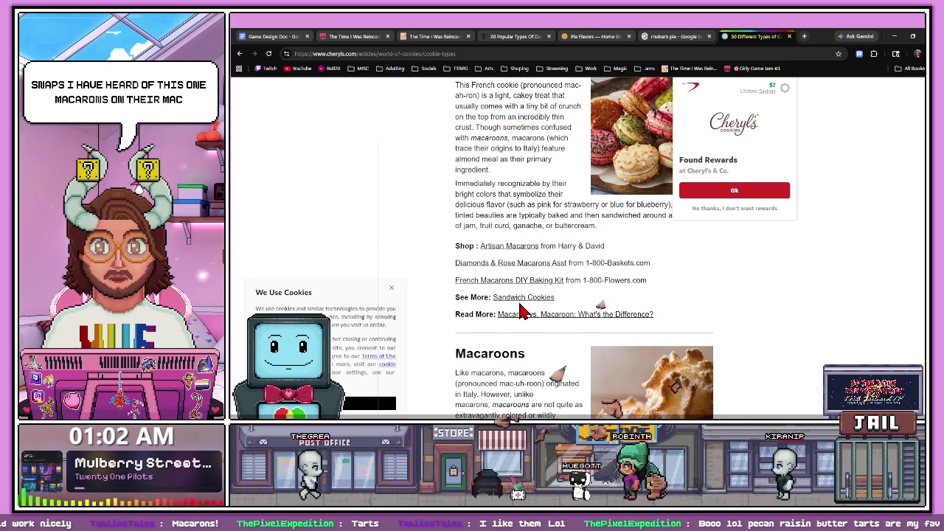
scroll(519, 311, down, 1)
scroll(520, 311, up, 2)
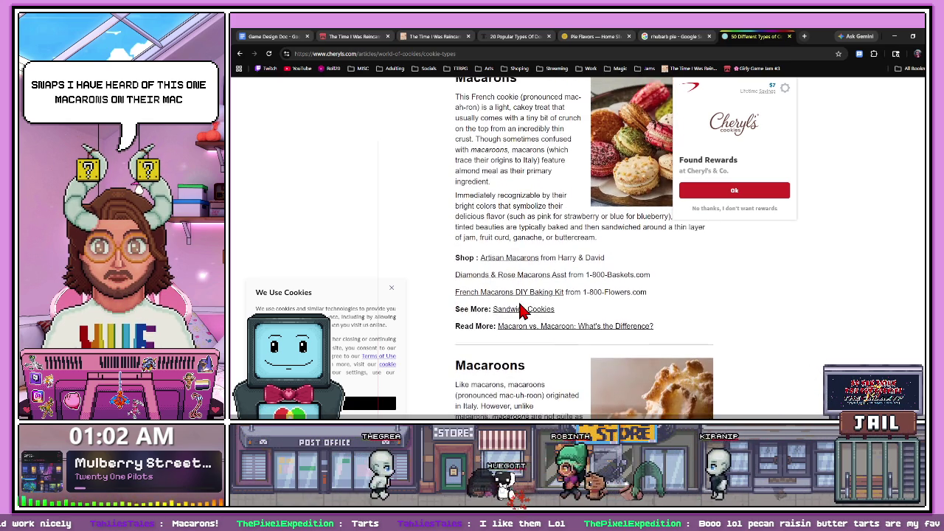
middle_click(554, 358)
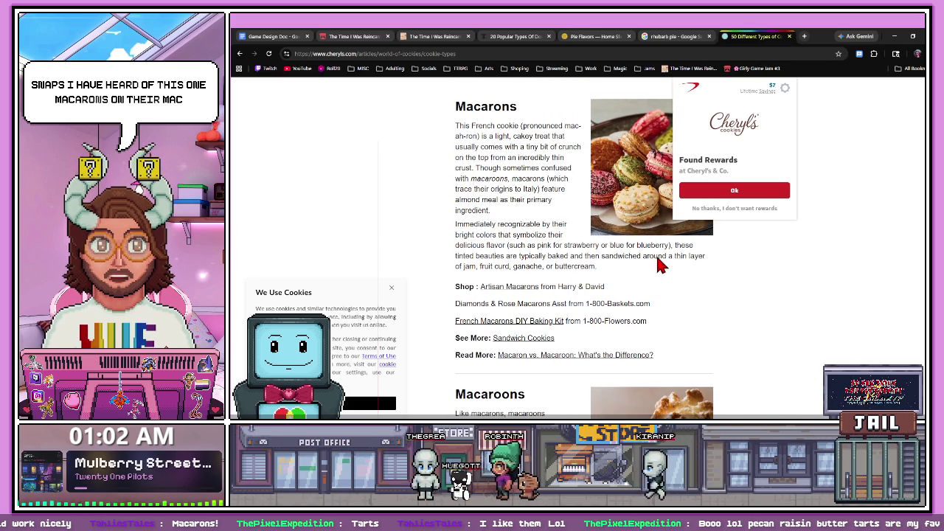
- Read through the Harry & David infographic comparing macarons and macaroons
click(737, 36)
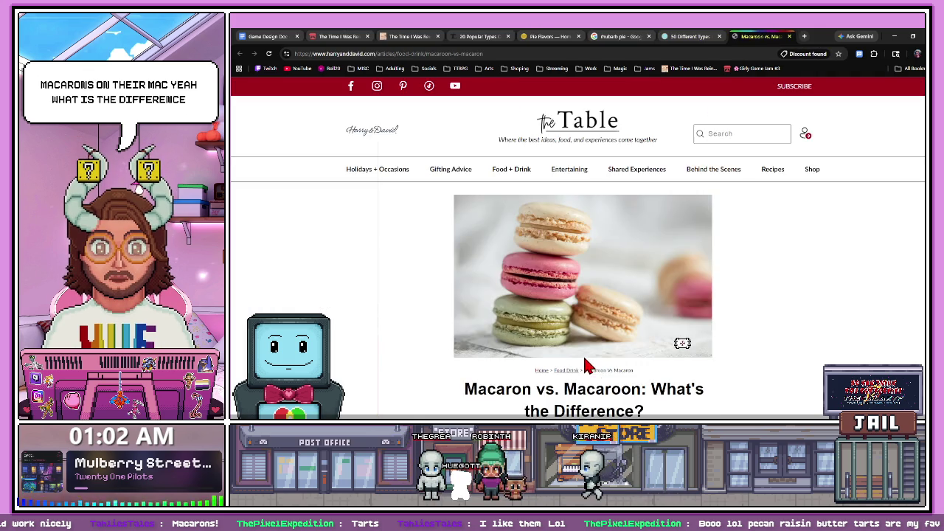
scroll(590, 364, down, 1)
scroll(573, 362, down, 1)
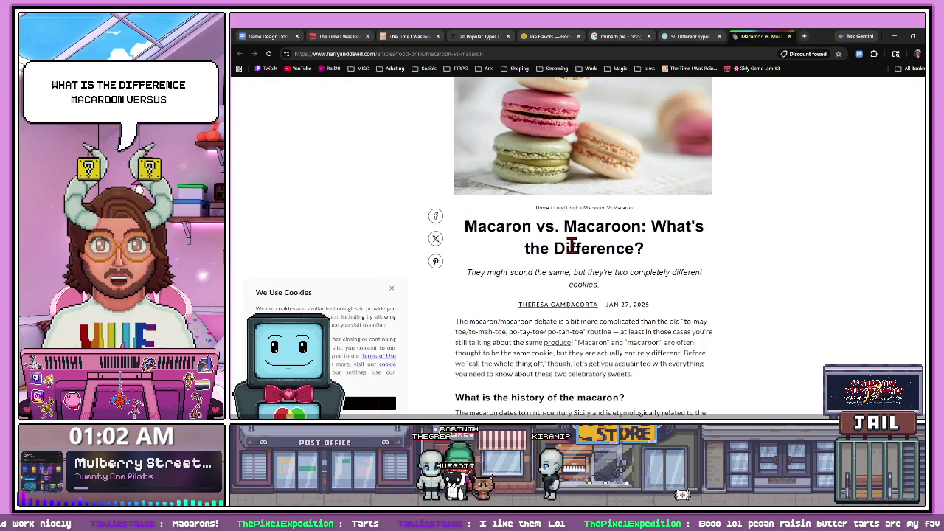
scroll(536, 316, down, 3)
scroll(537, 311, down, 2)
scroll(536, 306, down, 2)
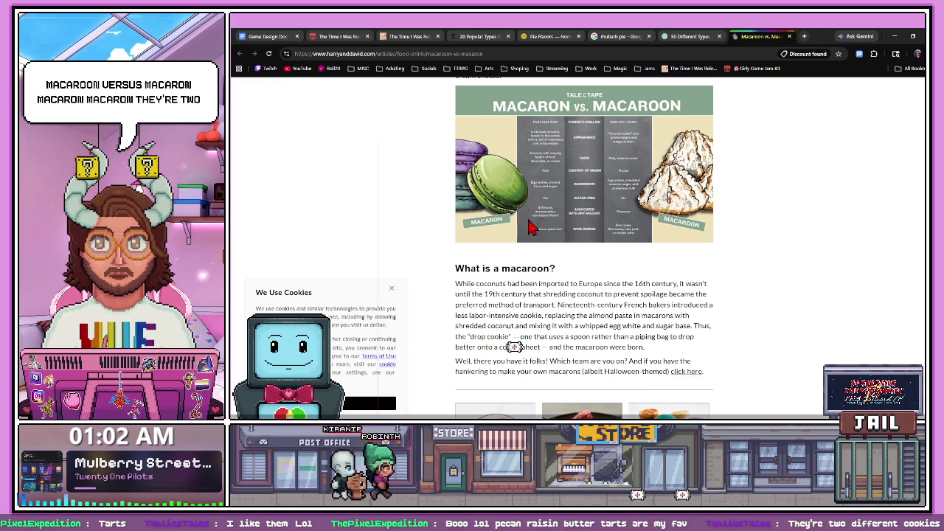
scroll(508, 179, up, 1)
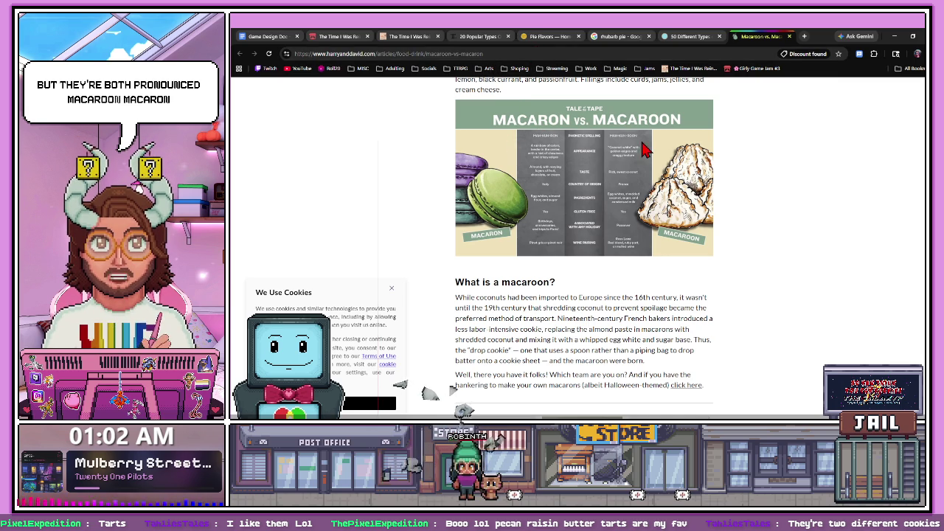
scroll(497, 143, down, 4)
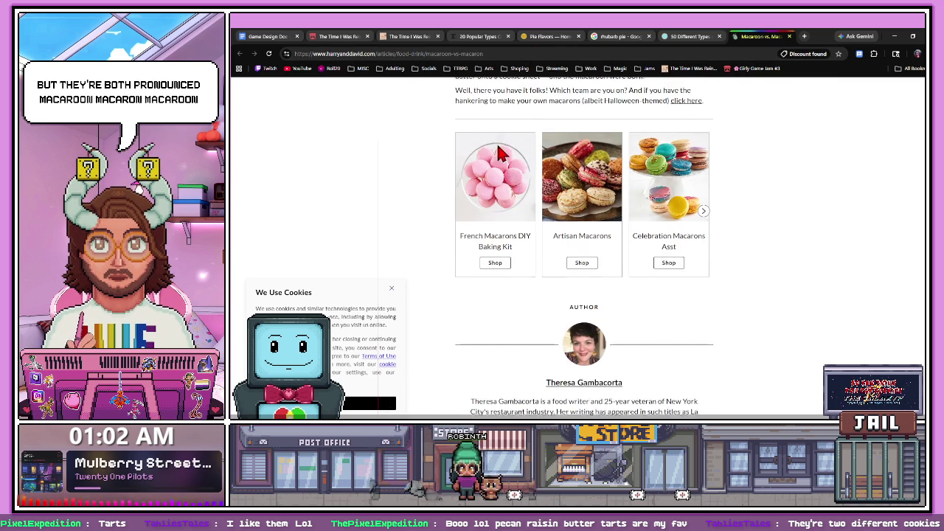
- Back in Cheryl's article, select the Macaroons heading
click(693, 36)
scroll(558, 267, down, 2)
drag(542, 294, 516, 148)
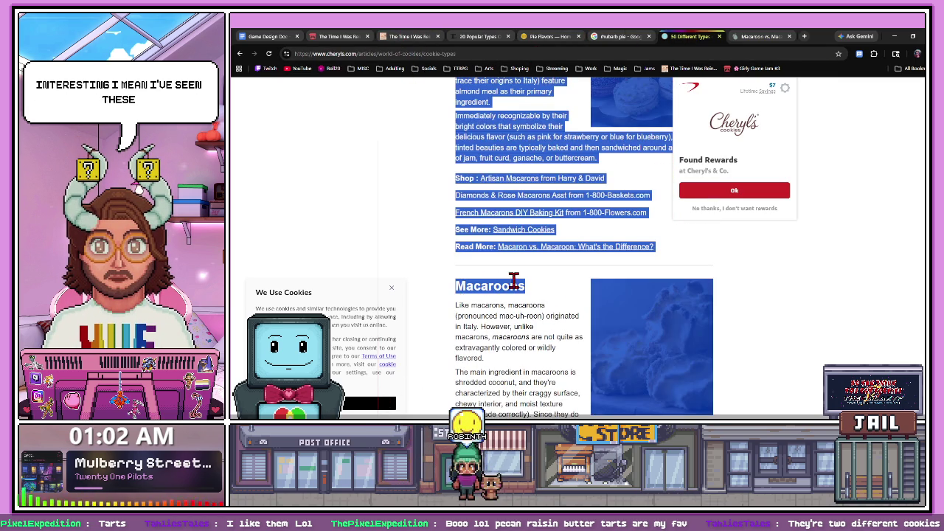
- Add Macaroons below Gingersnaps in the Cookies list
click(554, 293)
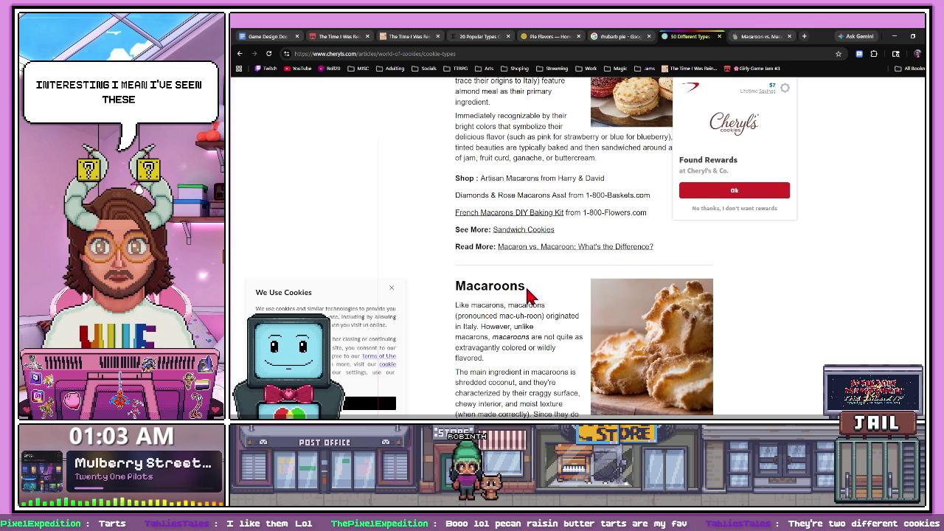
click(267, 37)
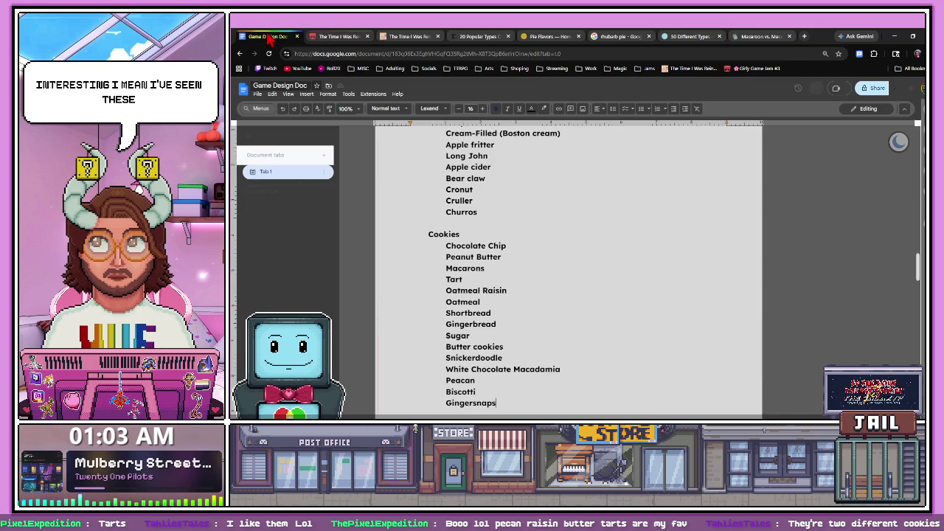
scroll(471, 295, down, 1)
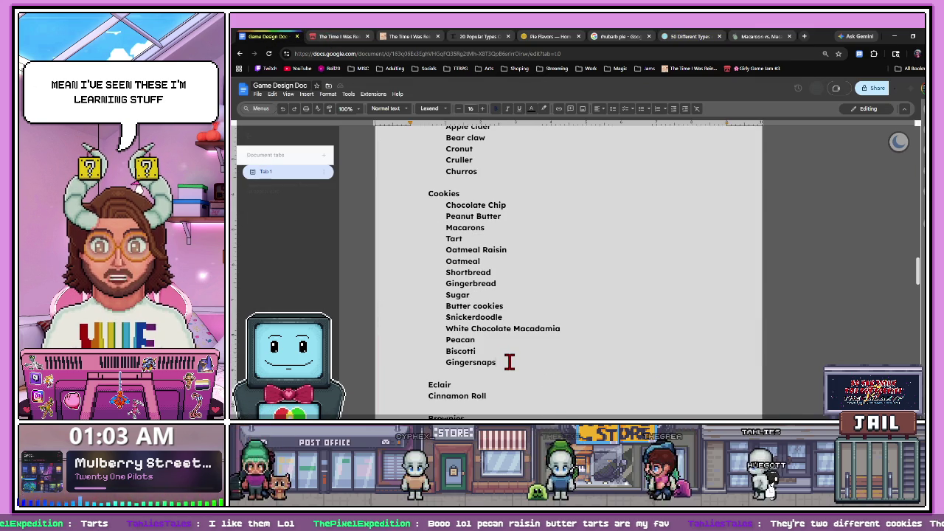
key(Return)
text(Macaroons)
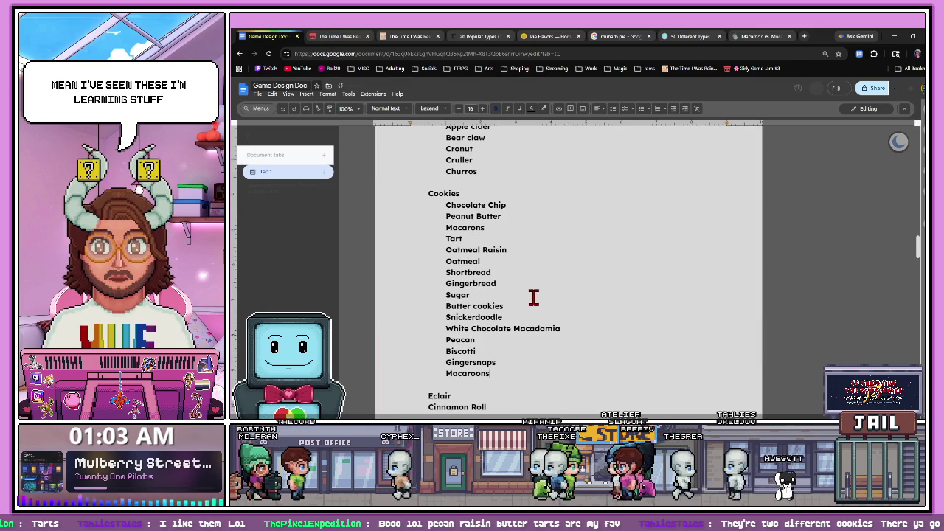
scroll(583, 222, down, 1)
- Revisit the macaron vs. macaroon article, then close its tab
click(759, 36)
scroll(509, 270, down, 1)
scroll(516, 265, down, 2)
scroll(528, 267, up, 10)
scroll(526, 267, up, 3)
click(789, 36)
- Scroll Cheryl's article down to Fortune cookies and select its heading
scroll(598, 294, down, 2)
scroll(599, 295, down, 5)
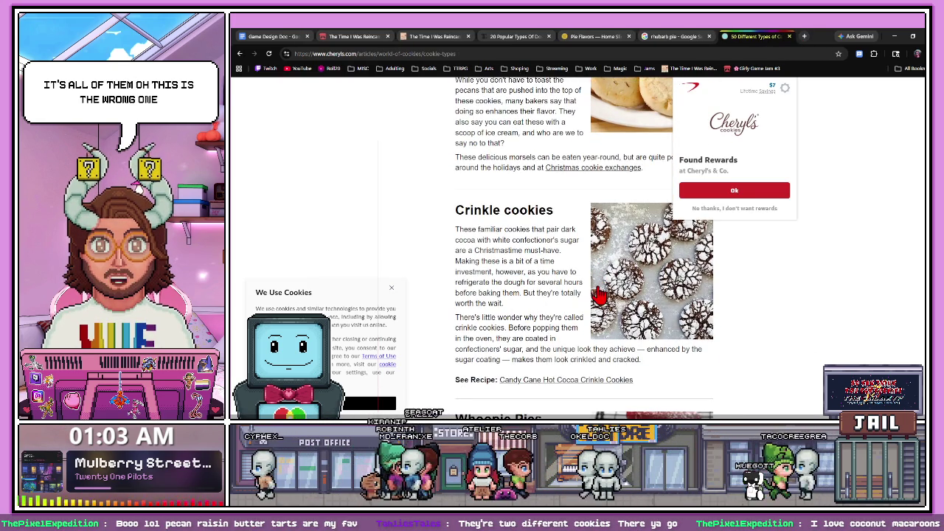
scroll(599, 295, down, 4)
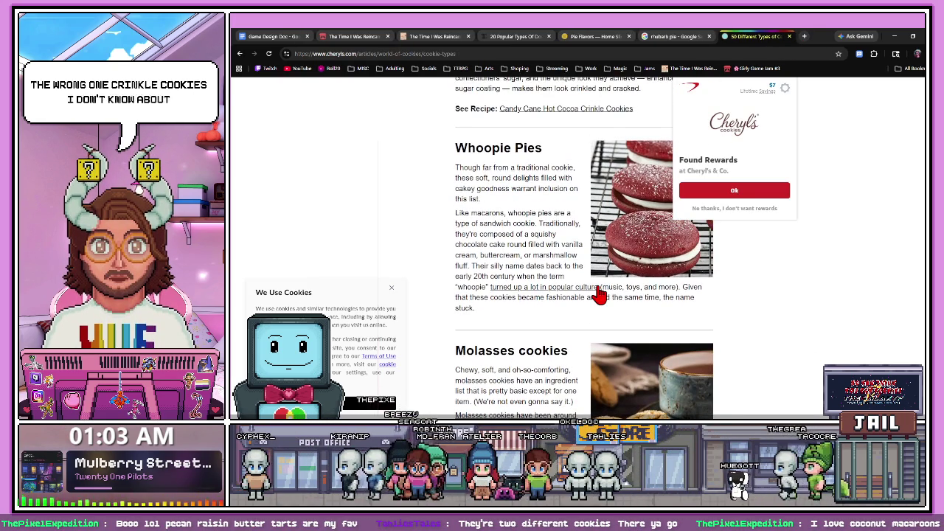
scroll(598, 295, down, 1)
scroll(599, 295, down, 1)
scroll(599, 293, down, 1)
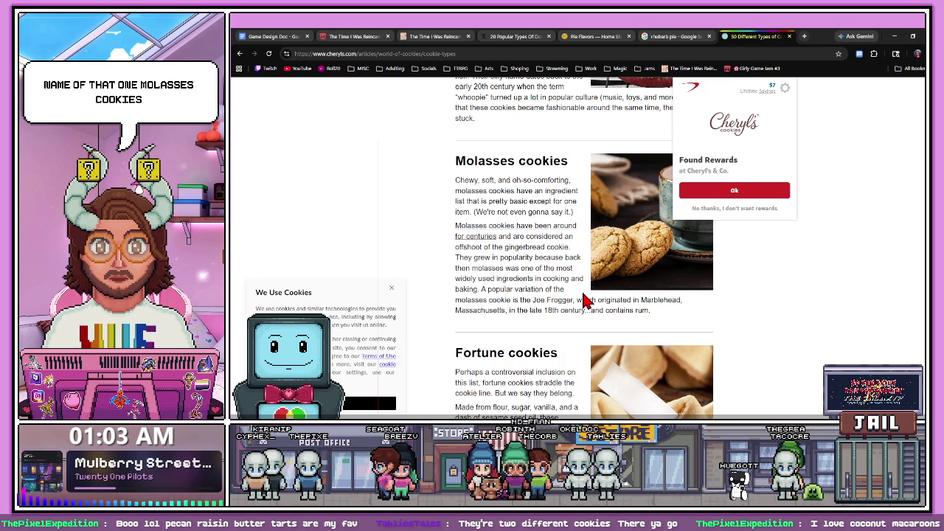
scroll(582, 300, down, 1)
scroll(576, 296, down, 2)
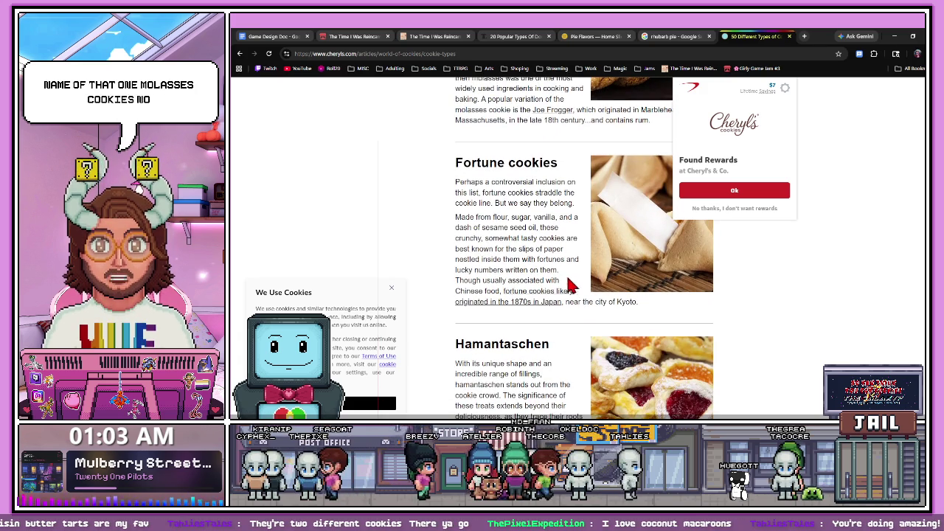
drag(506, 162, 516, 83)
click(505, 162)
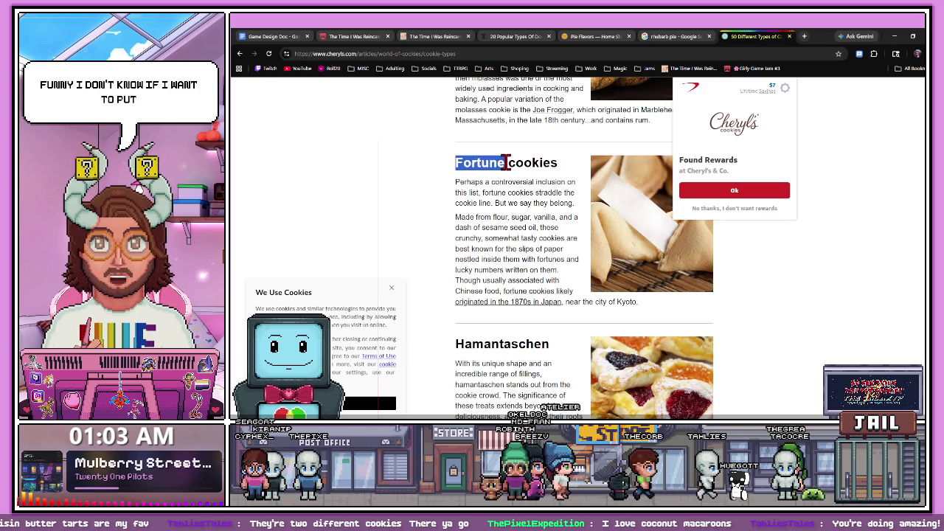
drag(502, 163, 557, 165)
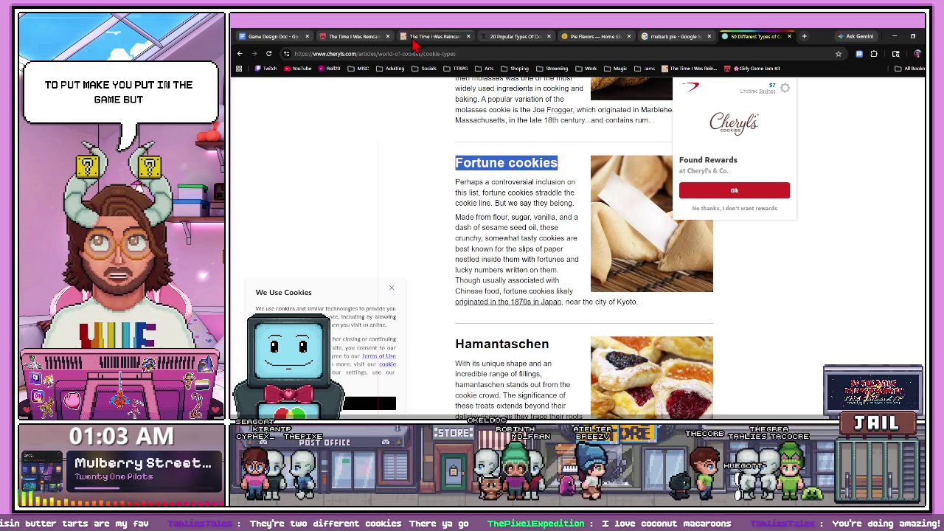
- Start a new blank line below Macaroons in the design doc's Cookies list
click(415, 36)
click(354, 36)
click(276, 36)
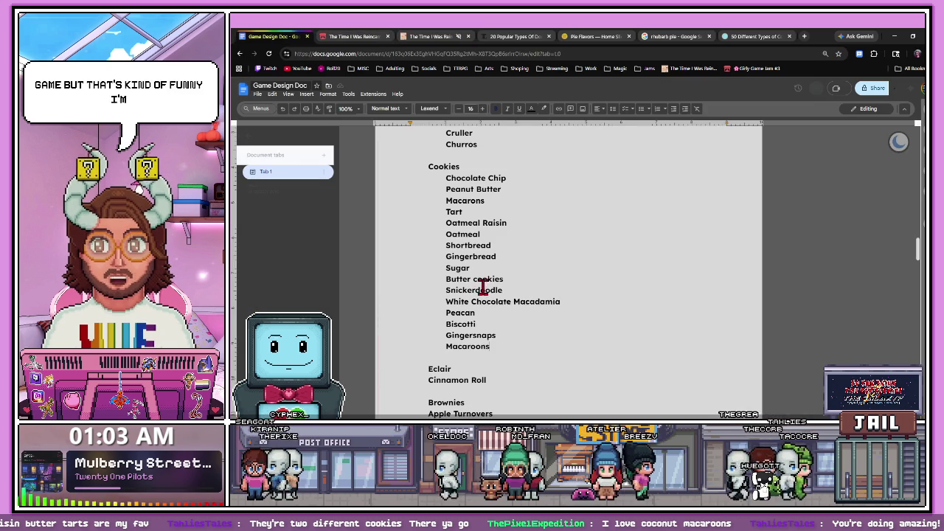
key(Return)
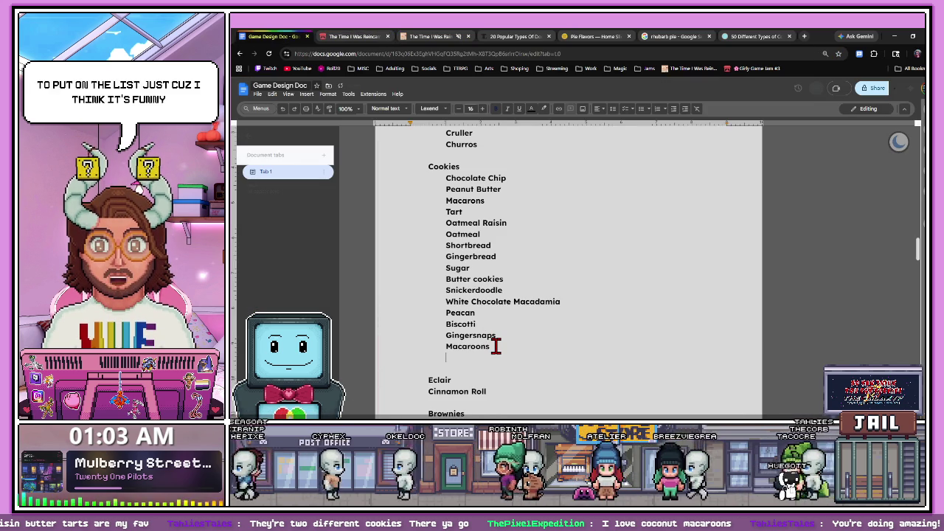
text(Fortune cookies)
click(726, 37)
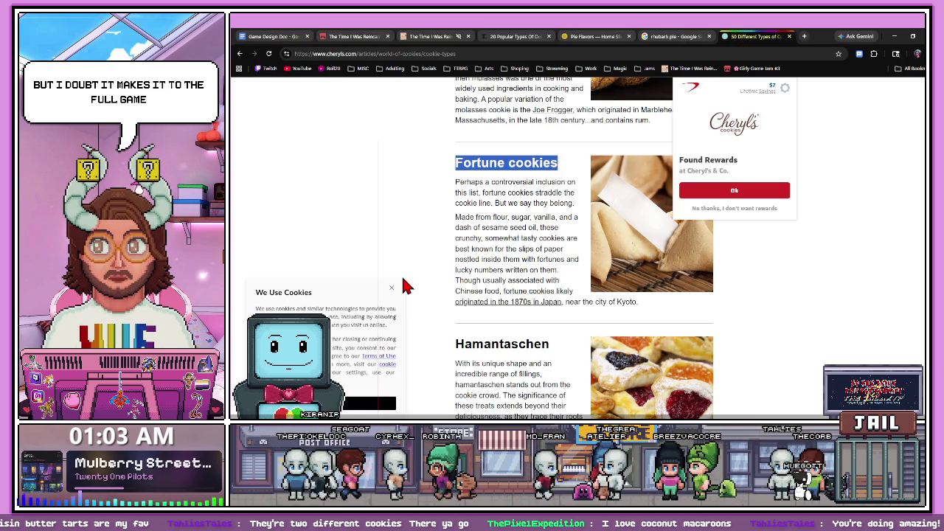
- Scroll Cheryl's article and select the word 'Lofthouse'
scroll(403, 287, down, 1)
scroll(403, 288, down, 1)
scroll(409, 276, down, 1)
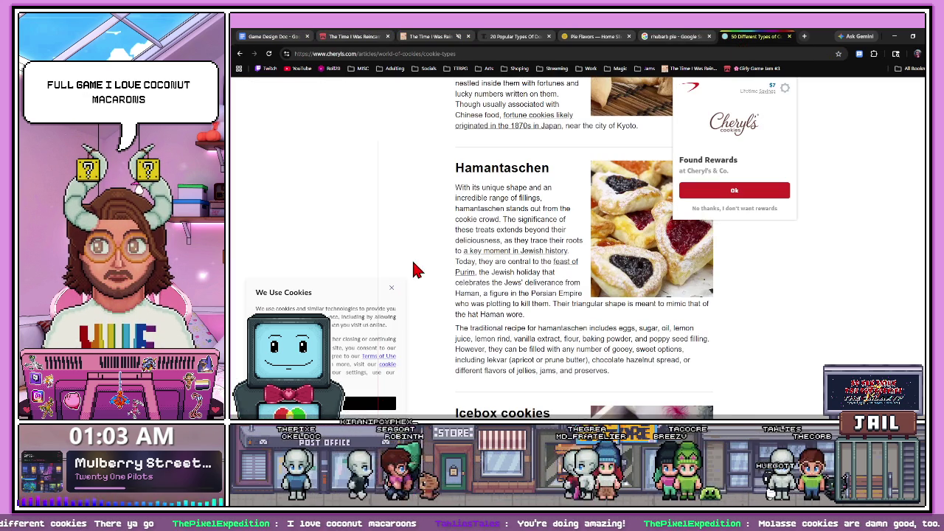
scroll(478, 287, down, 3)
scroll(477, 287, up, 1)
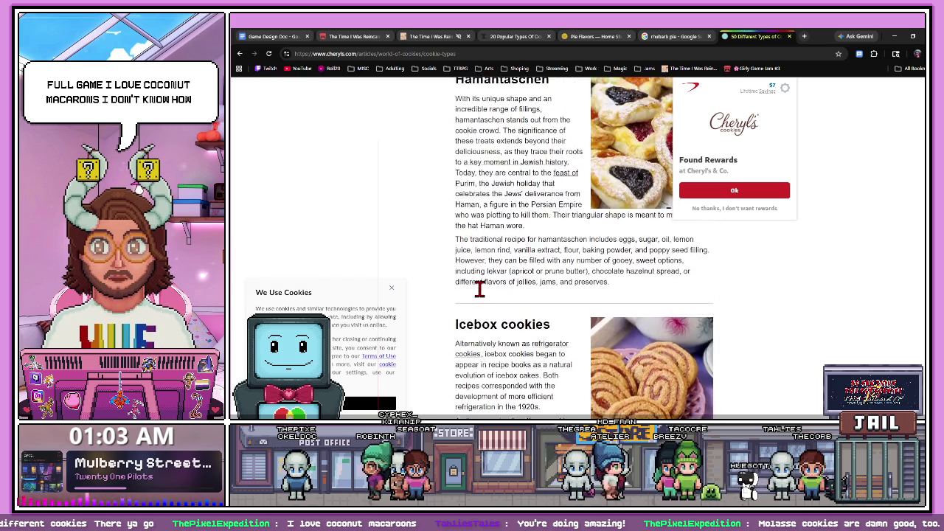
scroll(478, 288, down, 2)
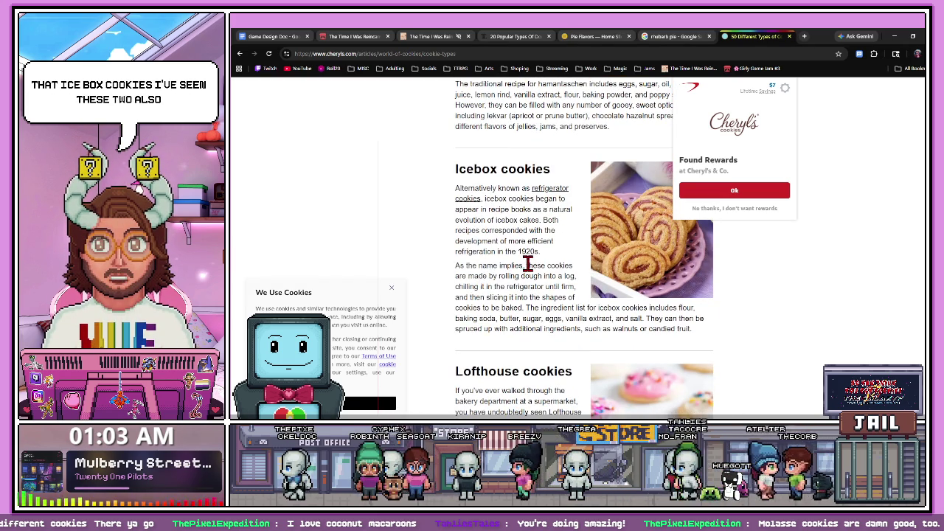
scroll(527, 264, down, 2)
scroll(528, 269, down, 1)
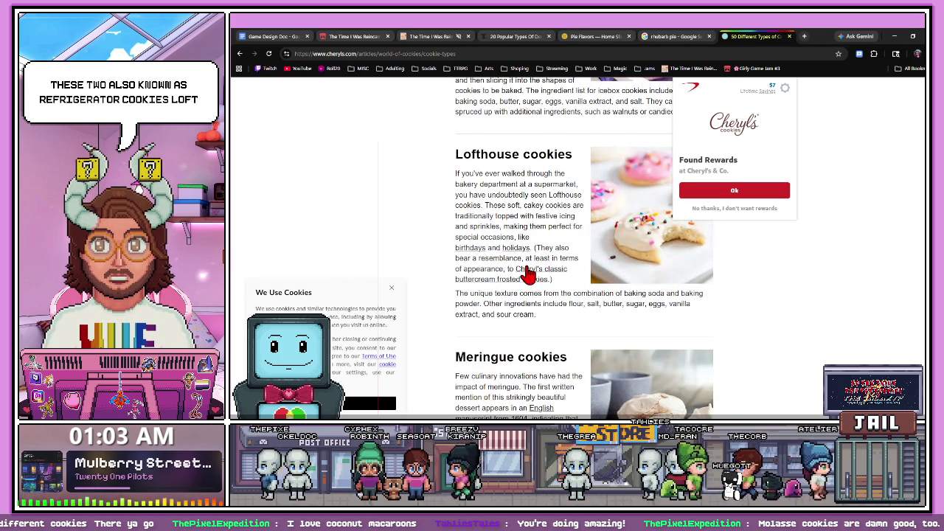
scroll(528, 273, up, 1)
scroll(528, 273, up, 1)
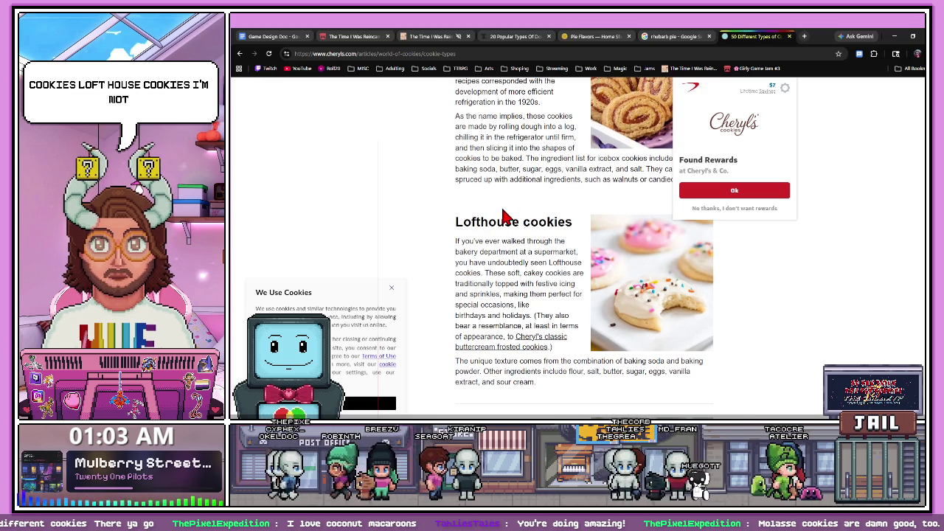
drag(528, 218, 519, 221)
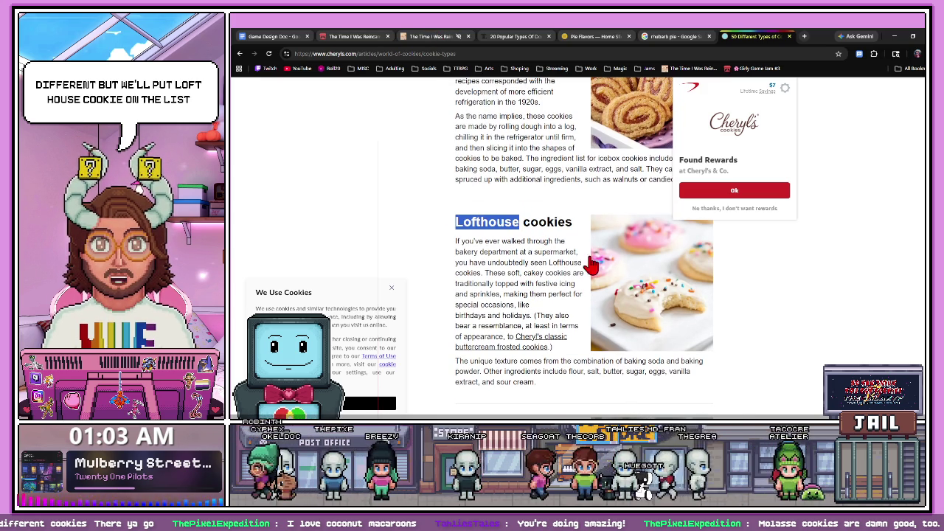
- Add Lofthouse after Fortune cookies in the design doc's Cookies list
scroll(691, 310, up, 1)
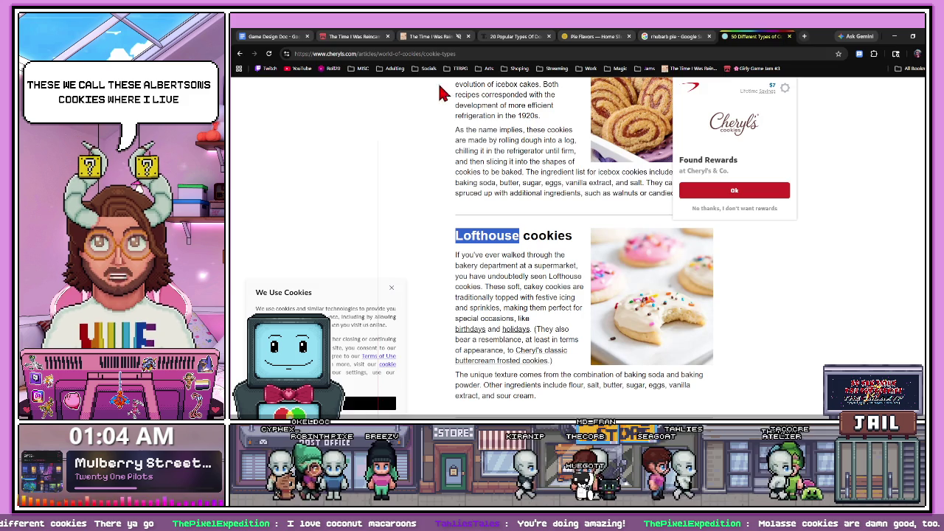
click(432, 36)
click(357, 36)
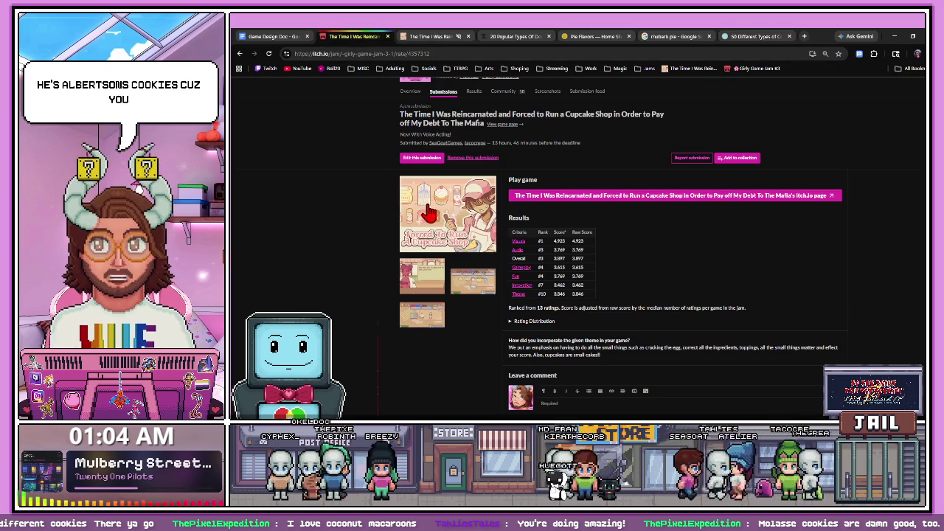
click(267, 36)
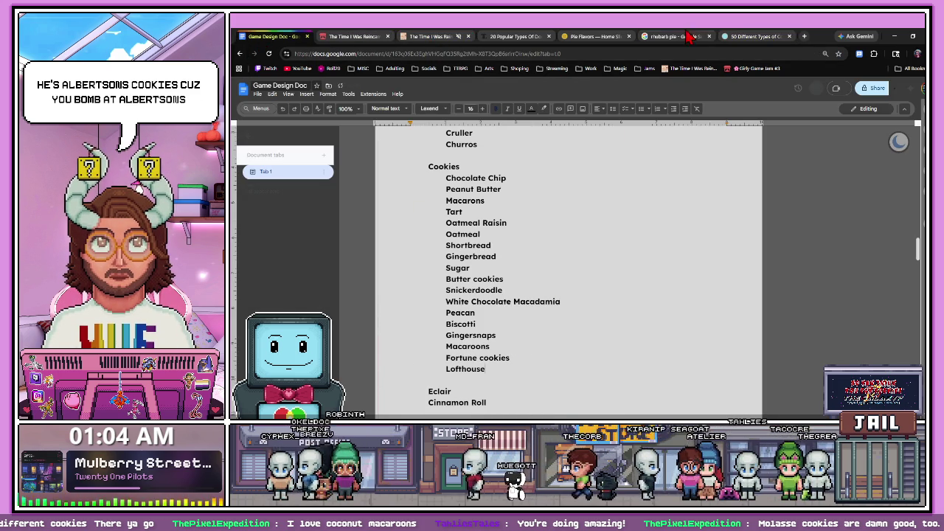
click(752, 36)
scroll(552, 267, down, 5)
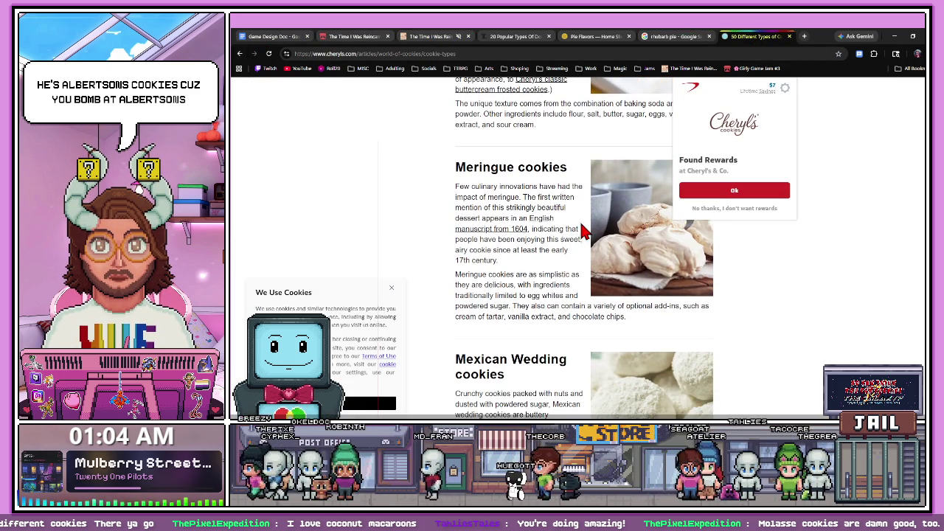
- Select the Mexican Wedding heading and add it to the design doc
scroll(582, 231, down, 3)
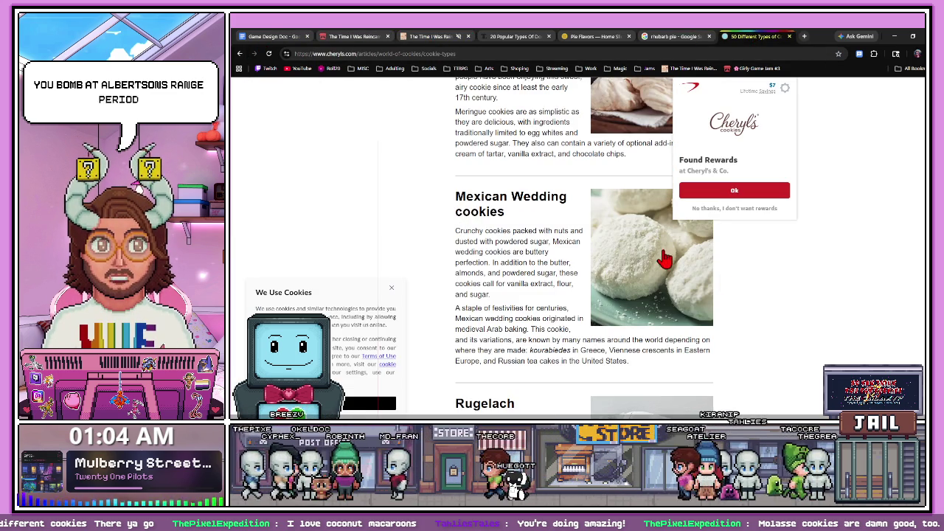
mouse_move(457, 203)
mouse_down()
mouse_move(503, 209)
mouse_move(455, 196)
mouse_up()
click(521, 219)
click(579, 203)
click(350, 37)
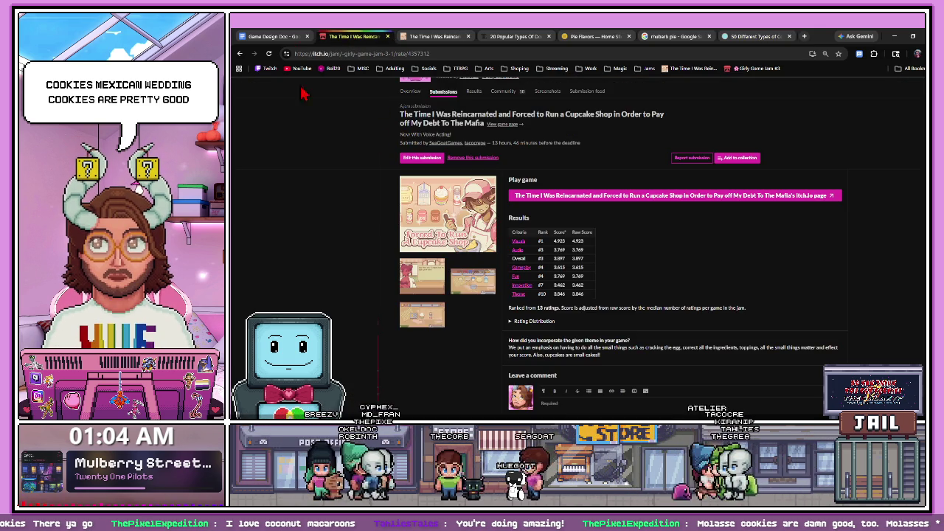
key(ctrl+shift+Tab)
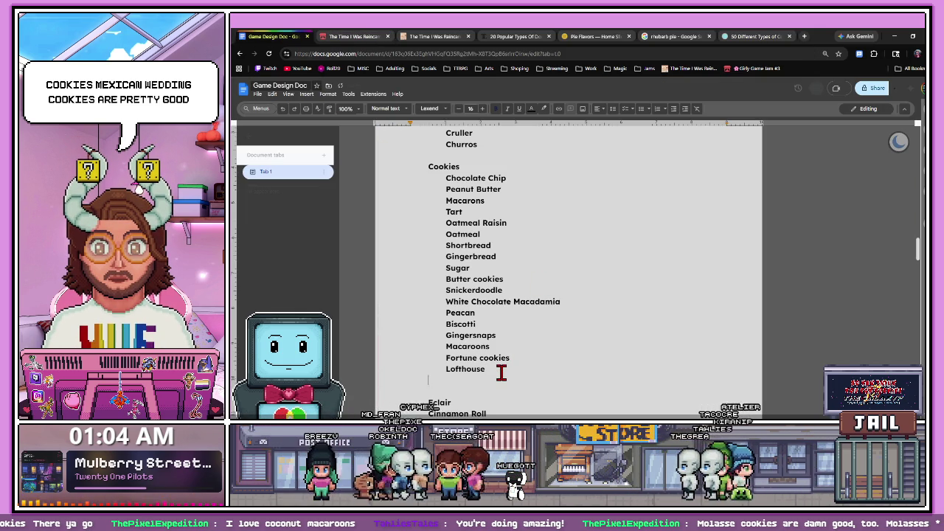
- Scroll Cheryl's article down to Spritz cookies as the next entry
click(743, 36)
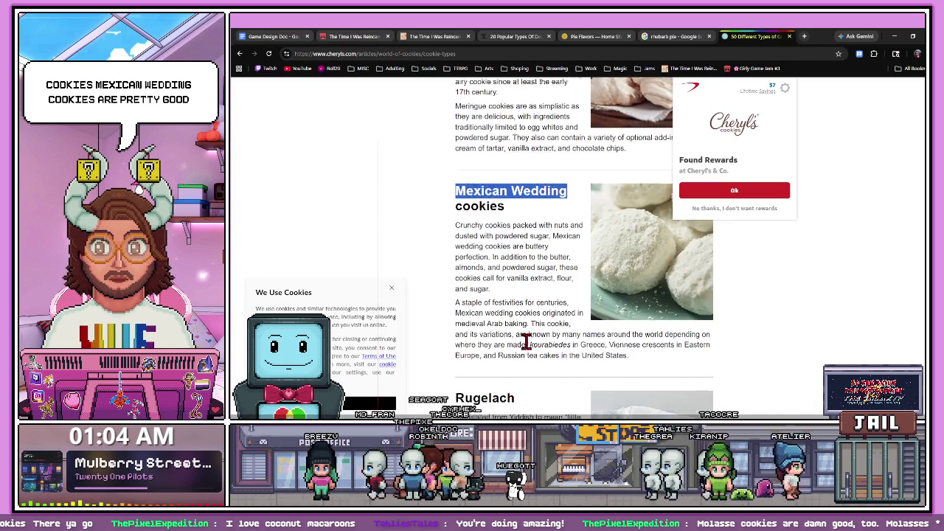
scroll(522, 339, down, 4)
scroll(522, 341, down, 1)
scroll(522, 339, down, 1)
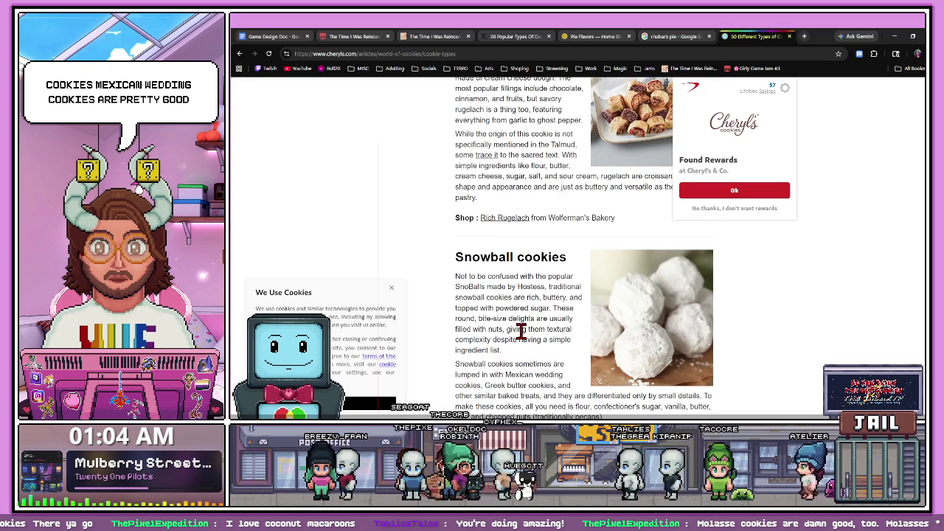
scroll(522, 336, down, 3)
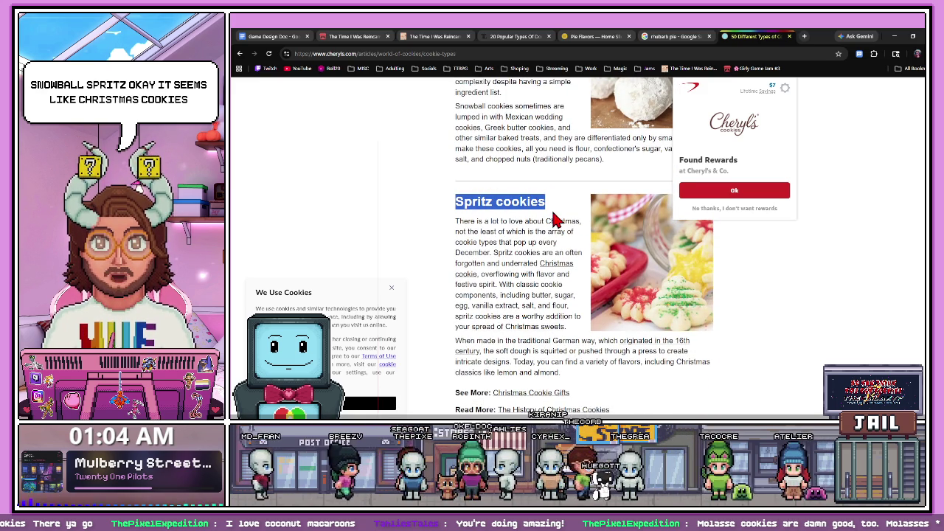
key(ctrl+2)
key(ctrl+3)
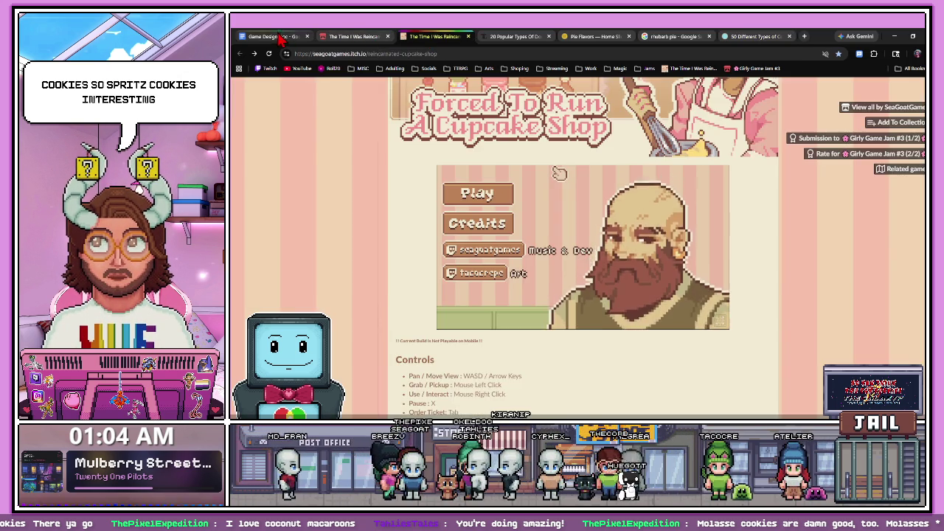
- Add Spritz cookies after Mexican Wedding and review the whole Cookies list
key(ctrl+1)
key(Left)
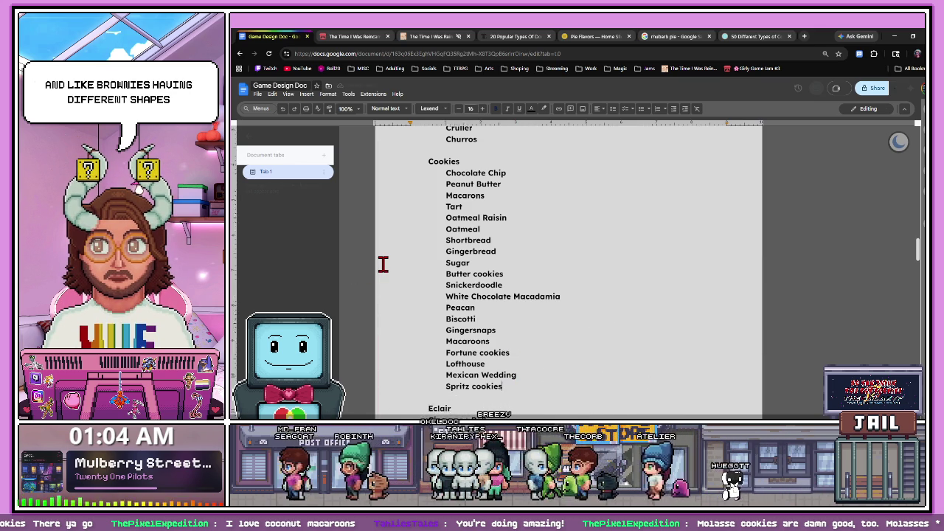
scroll(383, 265, down, 2)
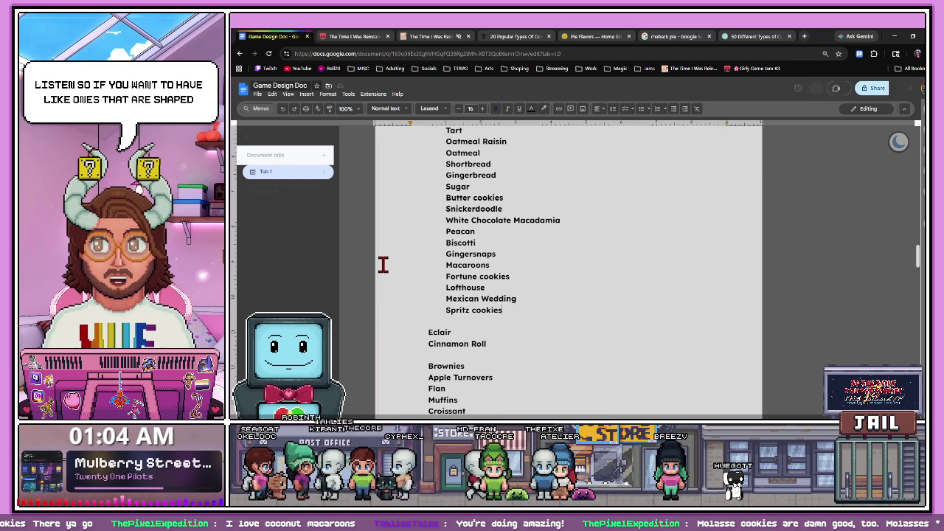
scroll(436, 285, up, 2)
scroll(440, 272, up, 1)
scroll(440, 272, down, 5)
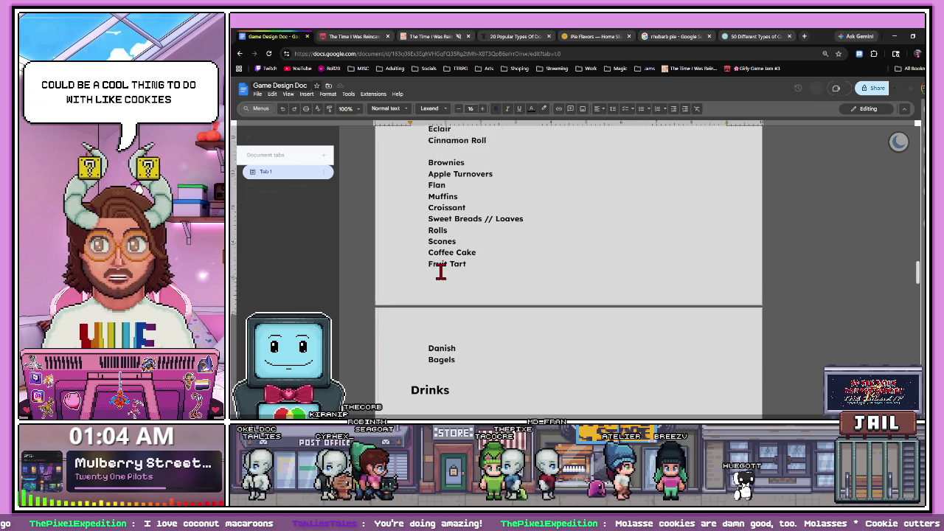
scroll(437, 270, up, 2)
scroll(436, 270, up, 1)
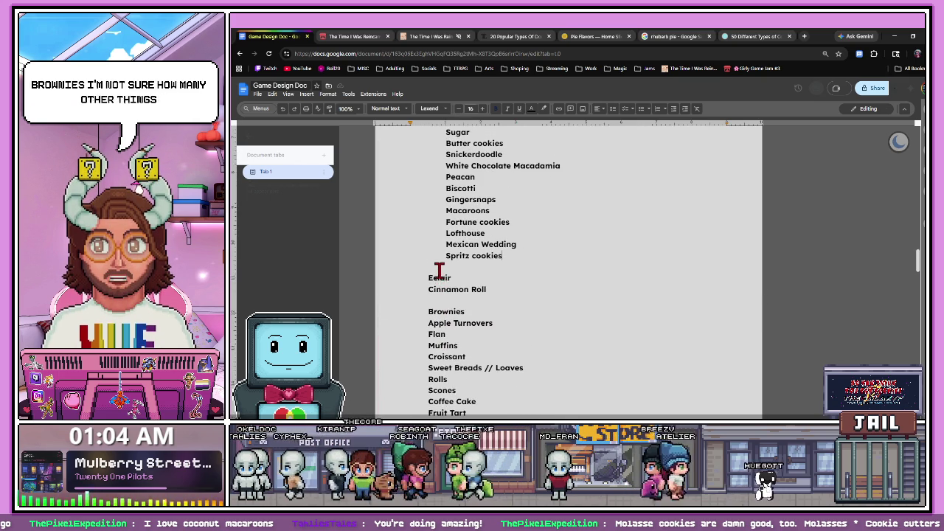
scroll(437, 261, up, 1)
scroll(438, 259, up, 1)
key(ctrl+shift+Tab)
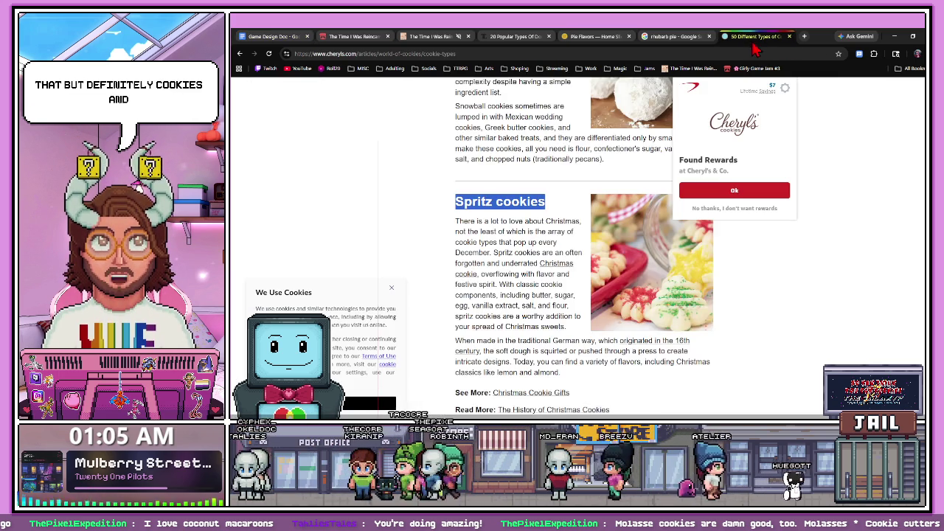
- Close the '50 Different Types of Cookies' tab, leaving the Game Design Doc in view
scroll(564, 246, down, 1)
scroll(556, 254, down, 2)
scroll(546, 258, down, 1)
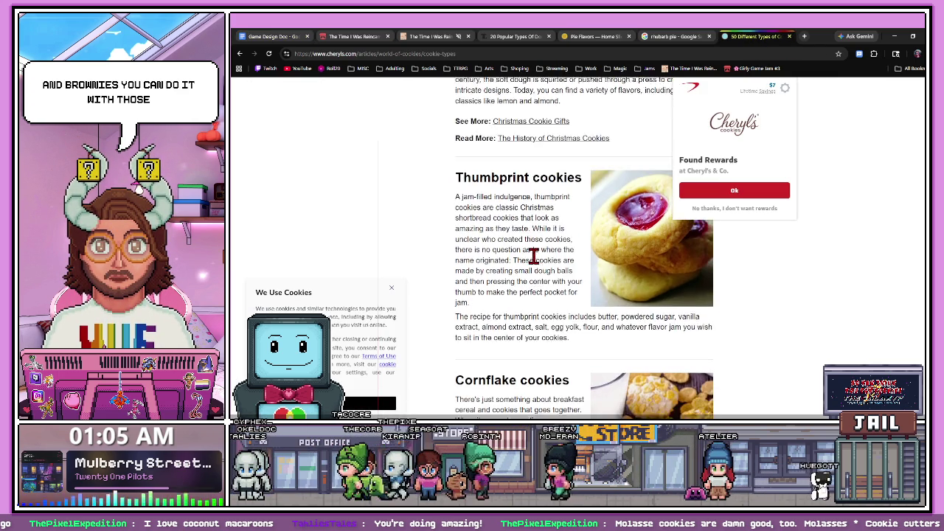
scroll(538, 257, down, 1)
scroll(532, 255, down, 4)
scroll(532, 254, down, 2)
scroll(532, 257, down, 4)
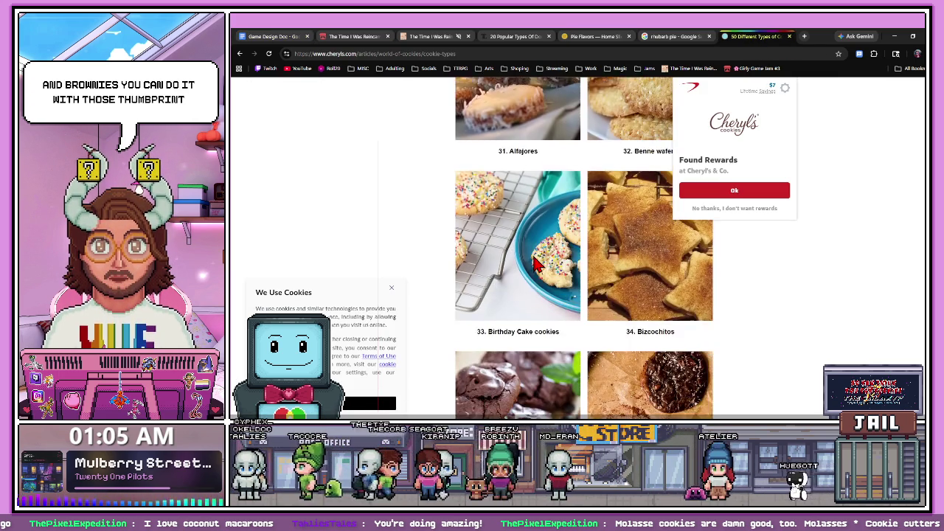
scroll(534, 262, down, 3)
scroll(534, 260, down, 2)
scroll(583, 252, down, 2)
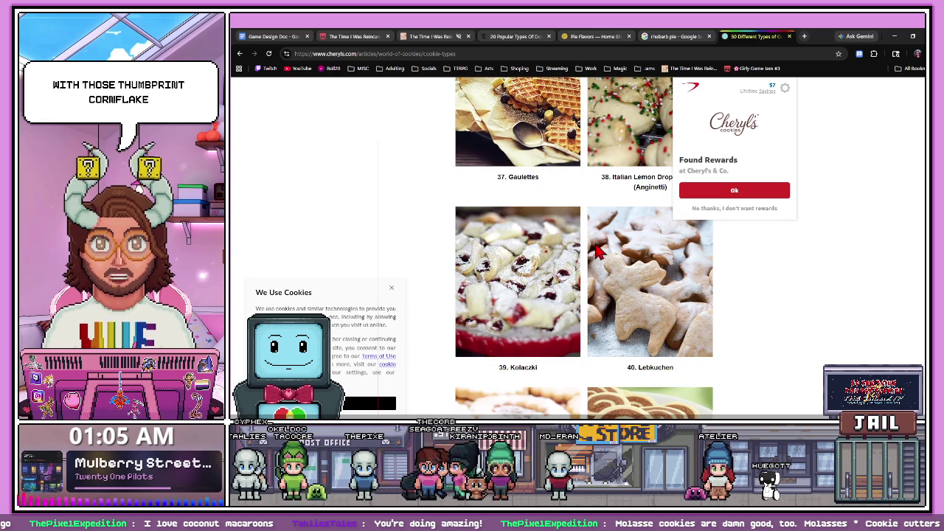
click(788, 36)
click(294, 37)
scroll(415, 280, down, 1)
scroll(434, 285, down, 1)
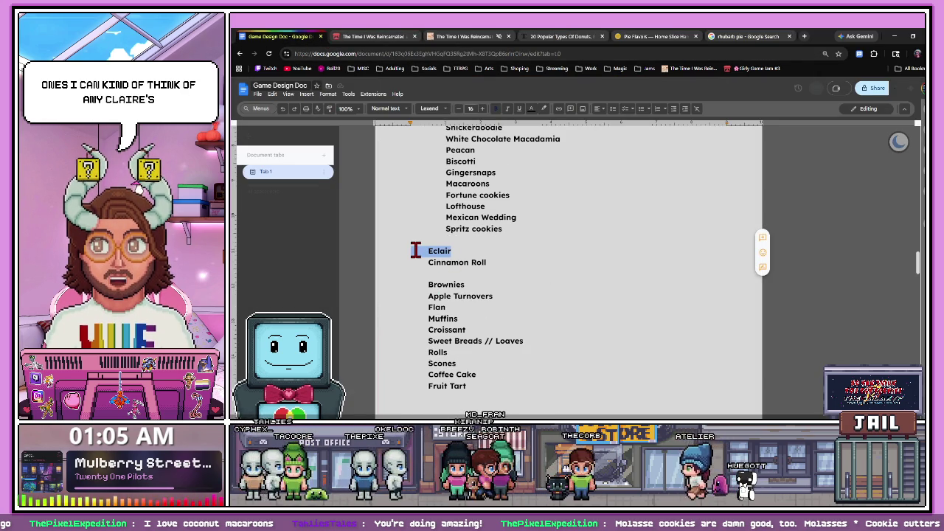
- Copy the Eclair and Cinnamon Roll lines into the Donuts list after Churros, aligned with the other donuts
key(BackSpace)
key(BackSpace)
scroll(468, 267, up, 1)
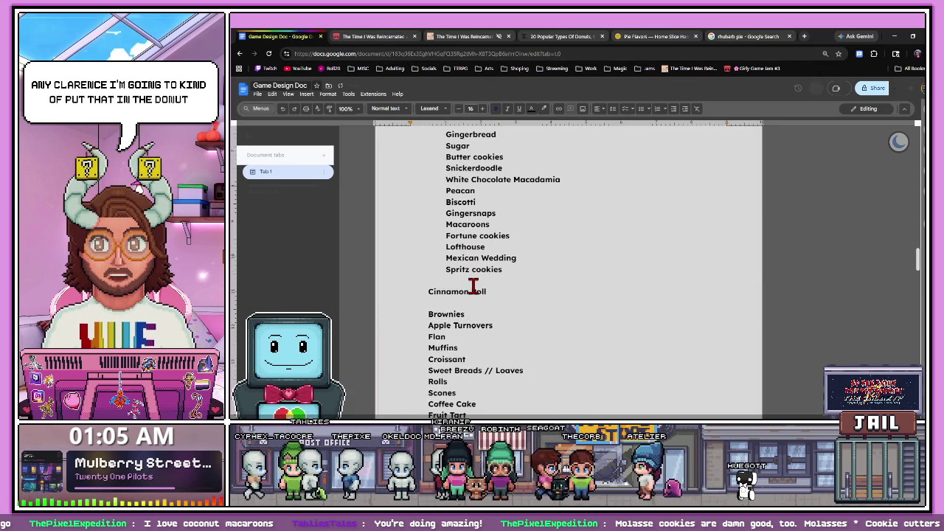
key(ctrl+z)
key(ctrl+z)
click(489, 302)
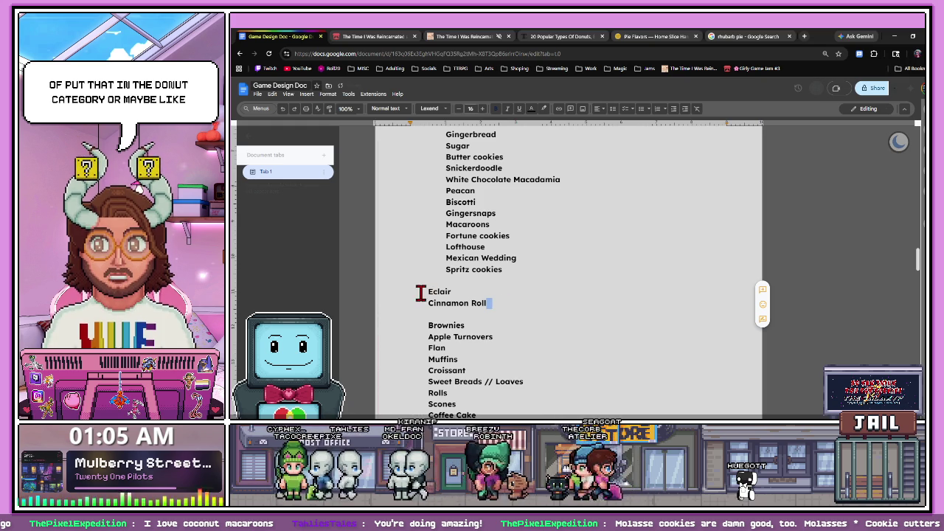
drag(494, 303, 430, 292)
key(ctrl+c)
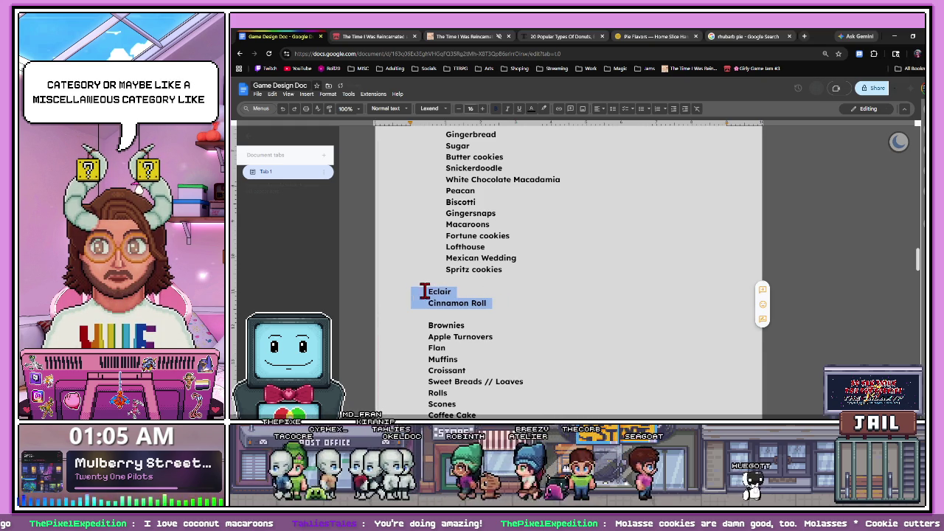
scroll(427, 293, up, 3)
scroll(425, 295, up, 5)
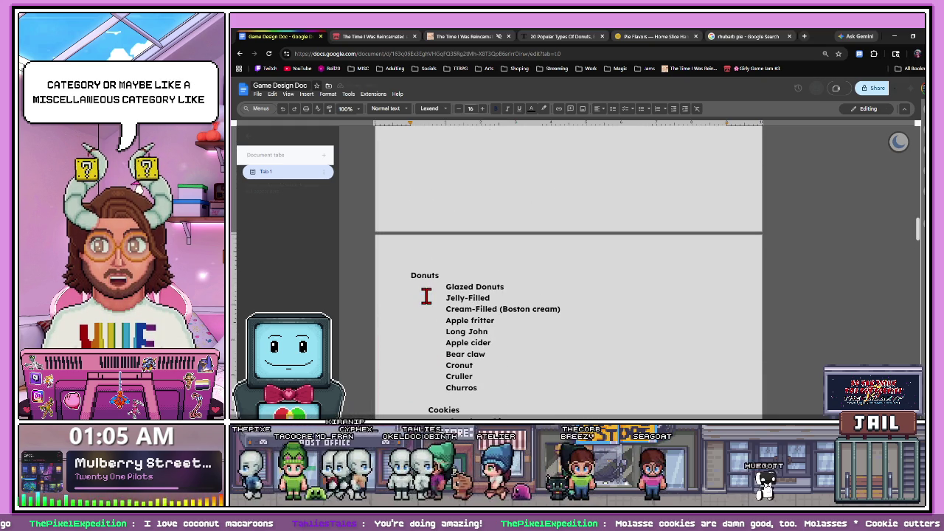
click(485, 386)
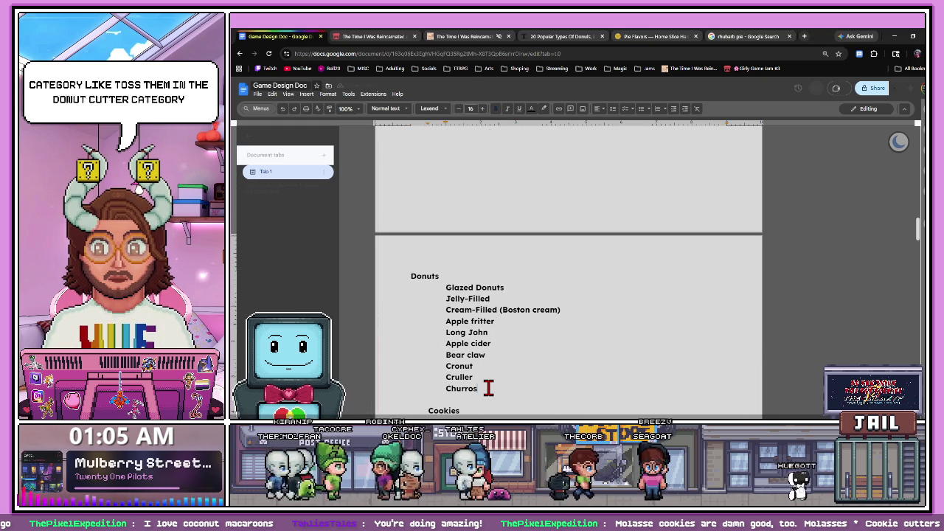
key(Return)
key(ctrl+v)
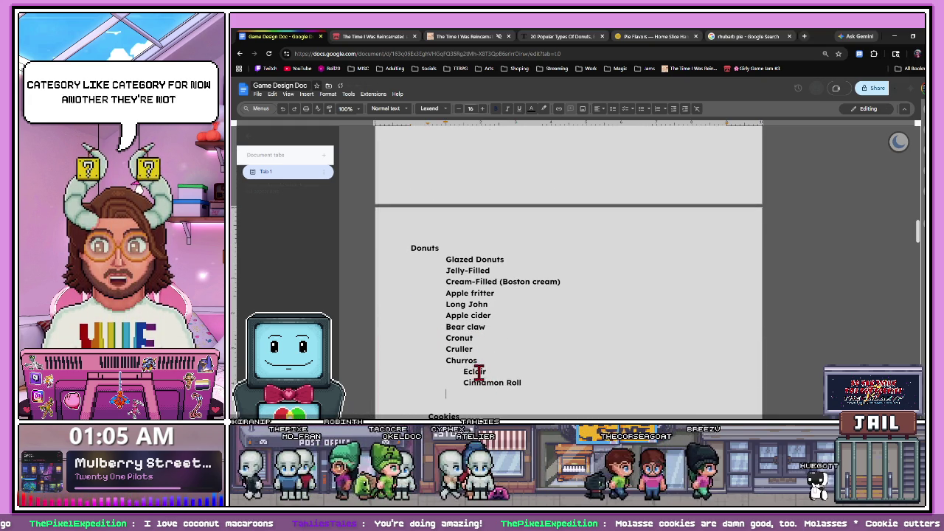
key(Up)
key(Up)
key(shift+Tab)
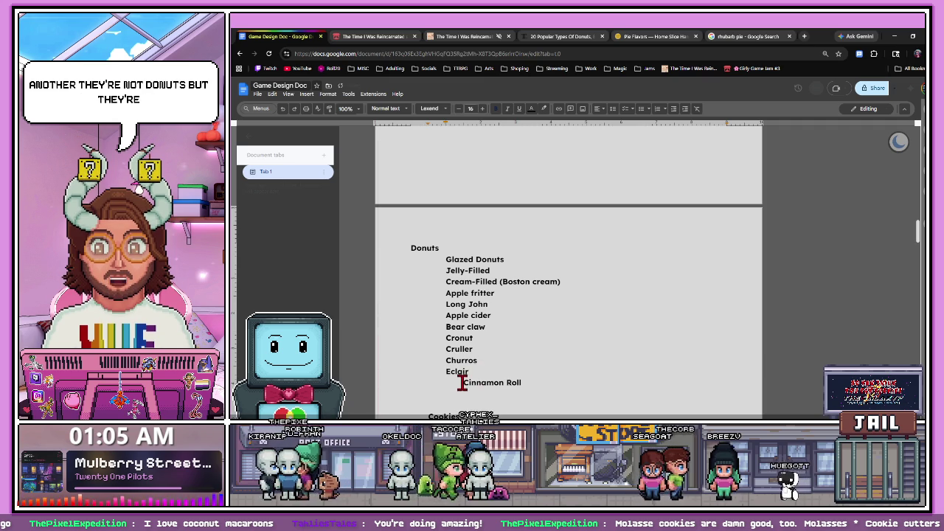
- Remove the original Eclair and Cinnamon Roll lines from their old location
scroll(506, 384, down, 1)
scroll(506, 383, down, 3)
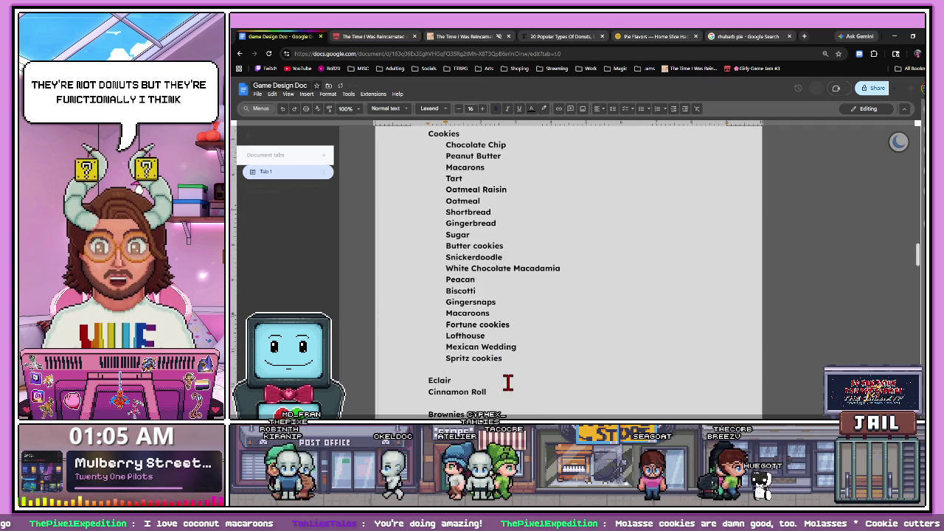
scroll(516, 372, down, 2)
drag(472, 241, 406, 213)
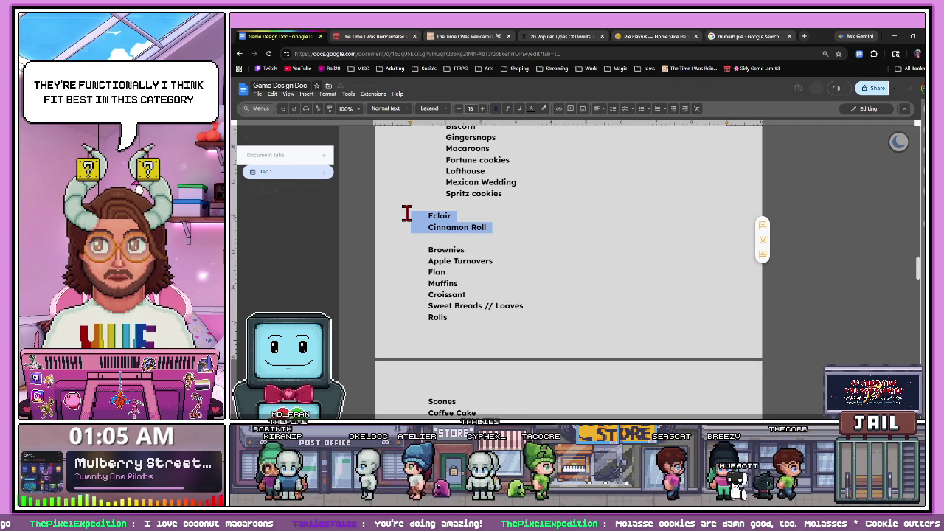
key(ctrl+x)
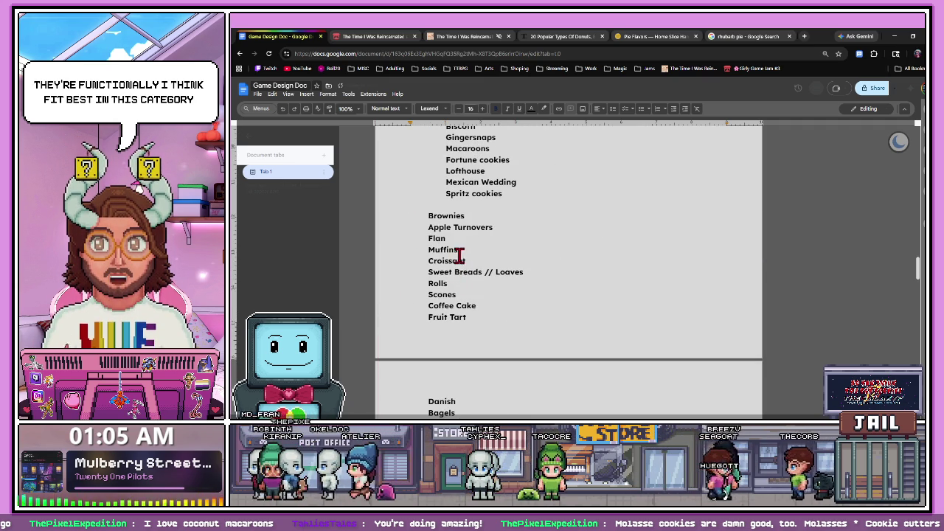
- Add blank lines above and below the Bagels heading
scroll(473, 310, down, 2)
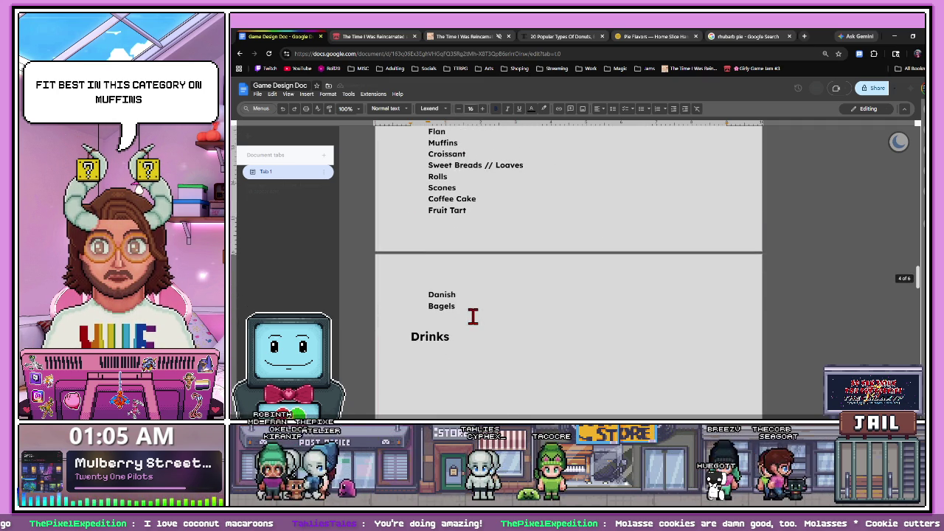
click(466, 293)
key(Return)
click(462, 320)
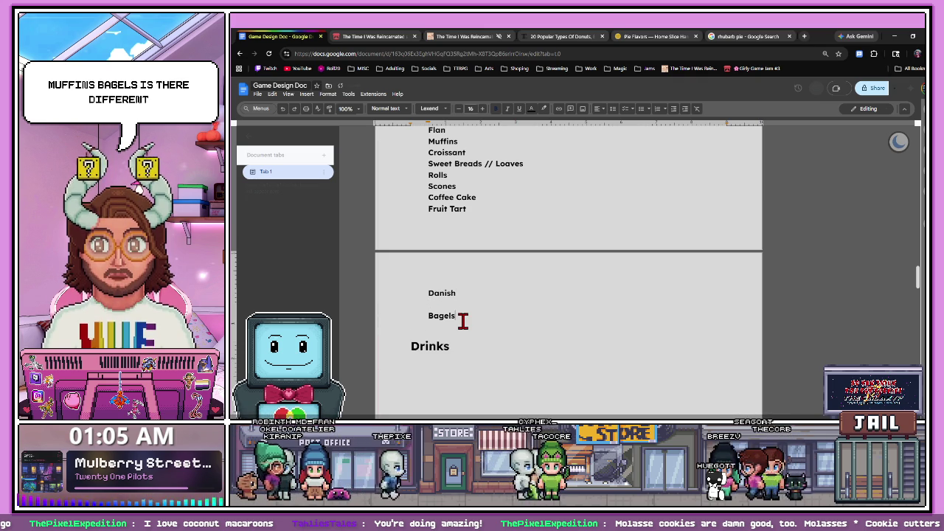
key(Return)
key(ctrl+shift+Tab)
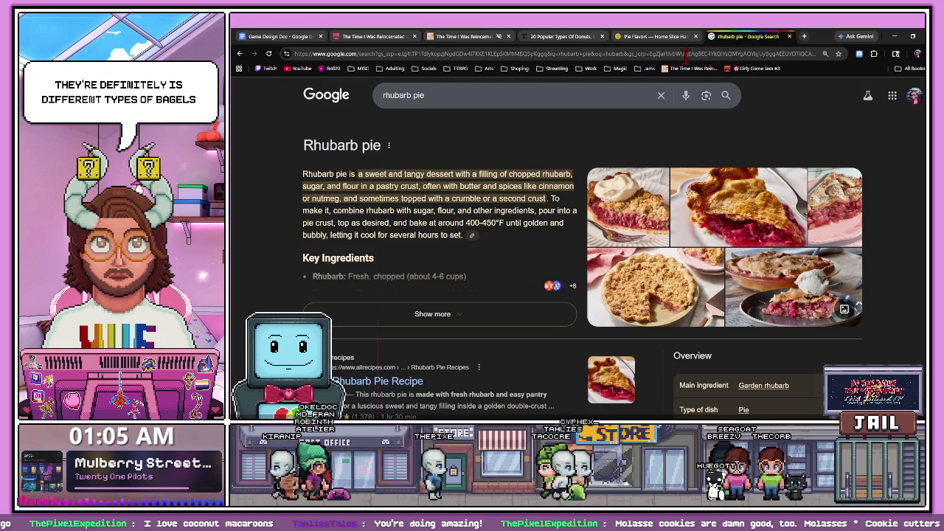
- Search Google for 'types of bagels' and scroll through the results
click(382, 53)
text(types of ba)
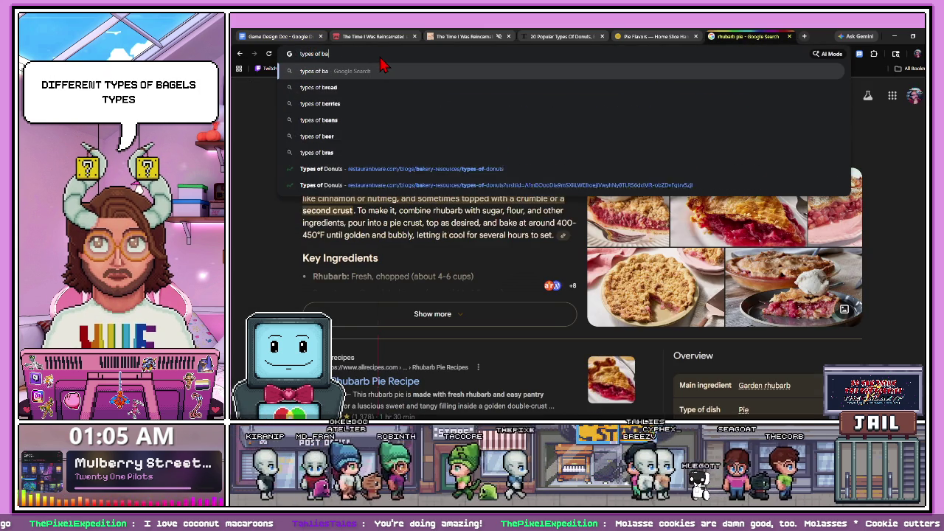
text(gels)
key(Return)
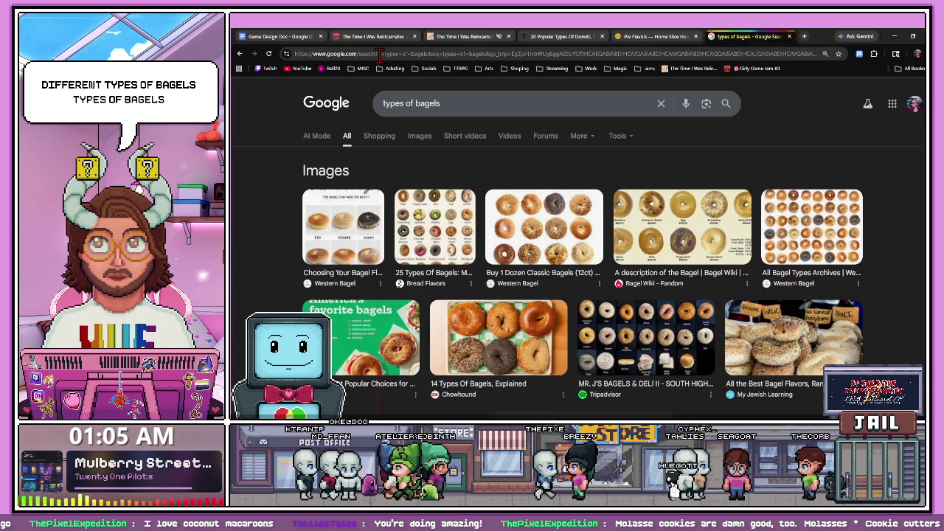
scroll(406, 149, down, 2)
scroll(413, 244, down, 2)
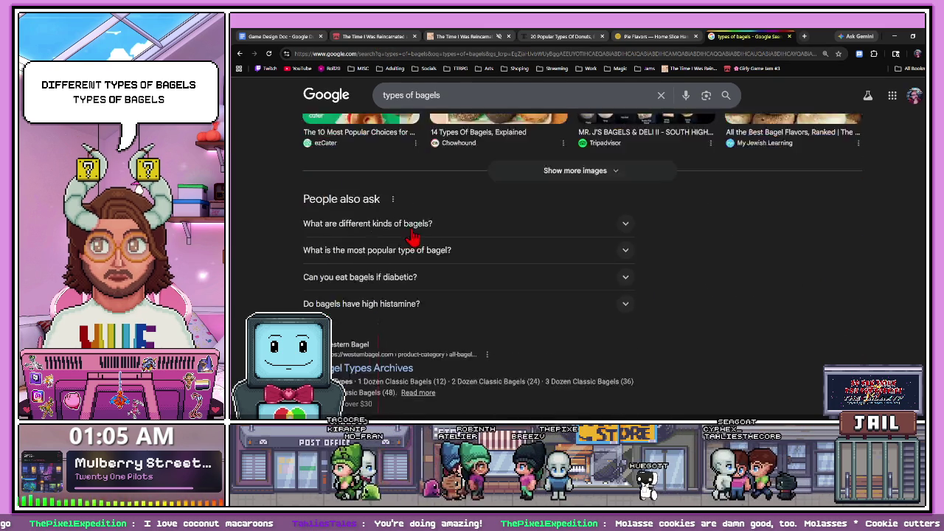
scroll(362, 268, down, 2)
- Look over the Western Bagel and New Yorker Bagels pages, returning to the results each time
click(376, 258)
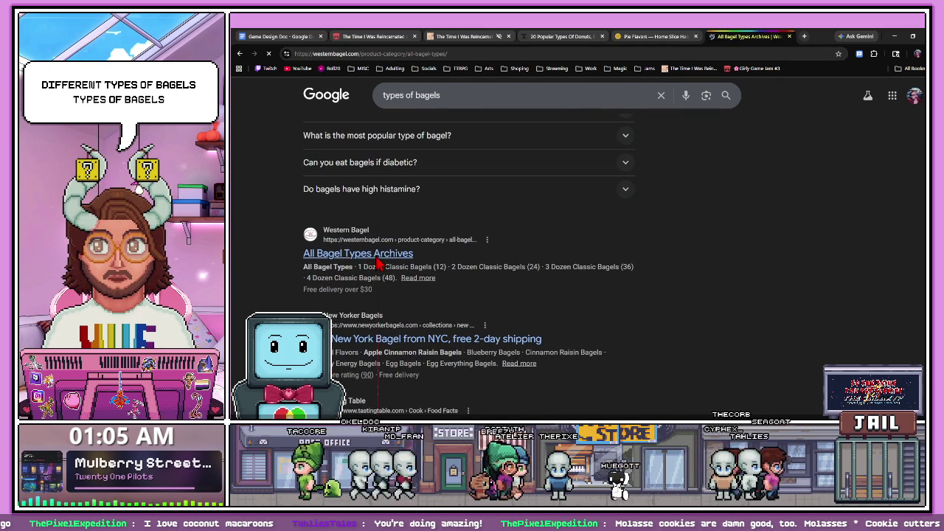
scroll(478, 243, down, 4)
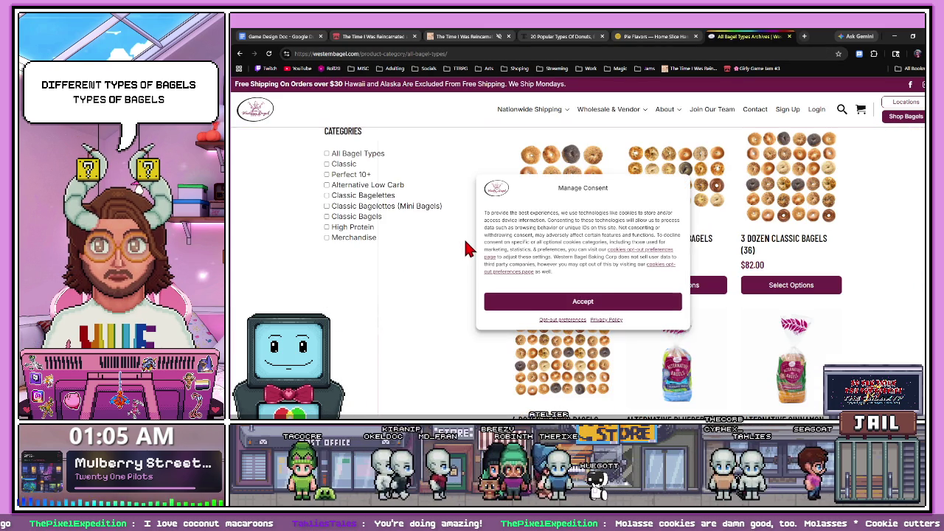
click(599, 304)
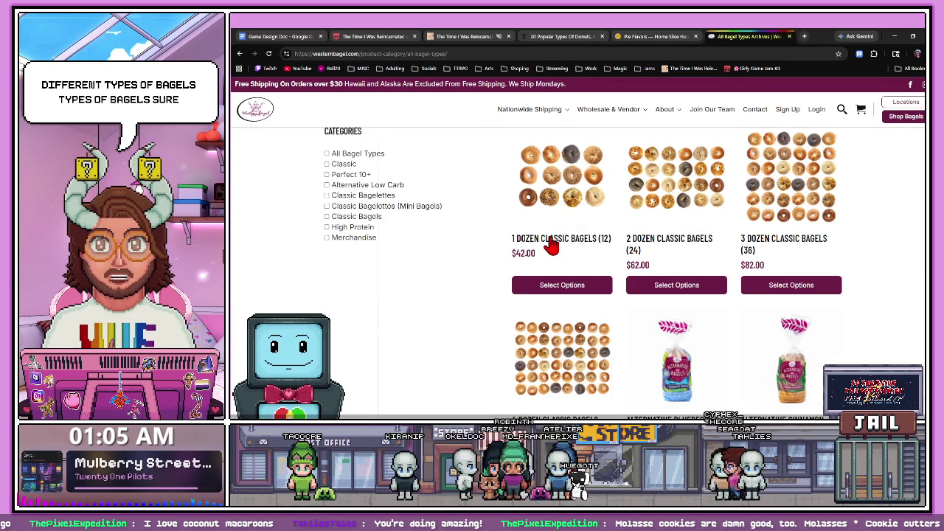
scroll(549, 247, down, 1)
scroll(552, 243, up, 1)
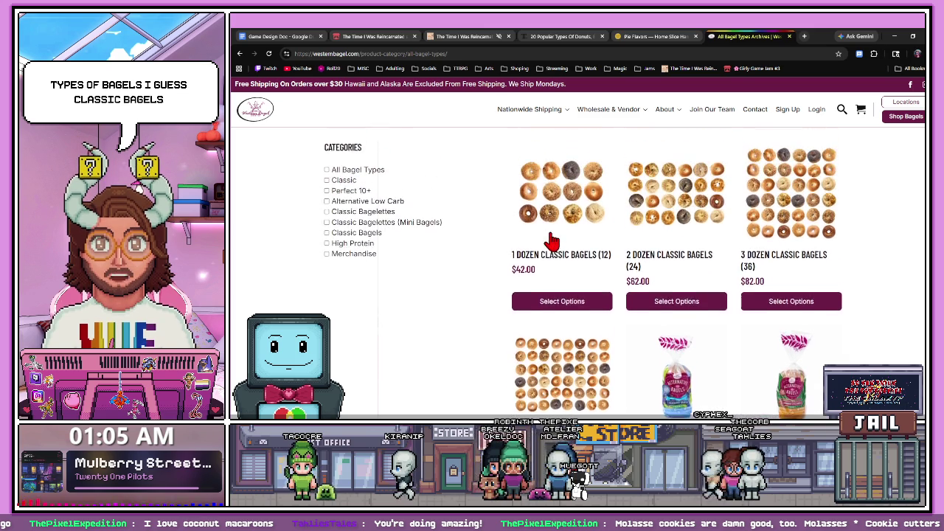
scroll(552, 236, down, 3)
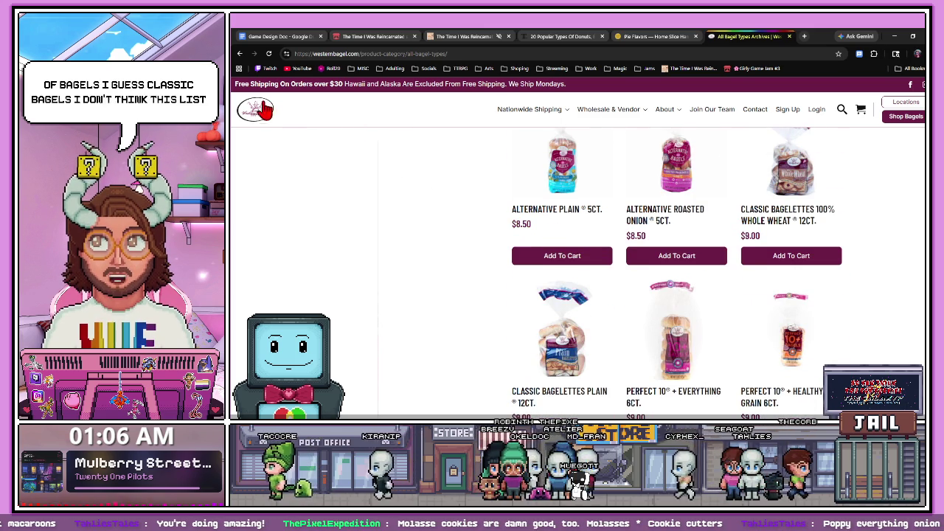
key(alt+Left)
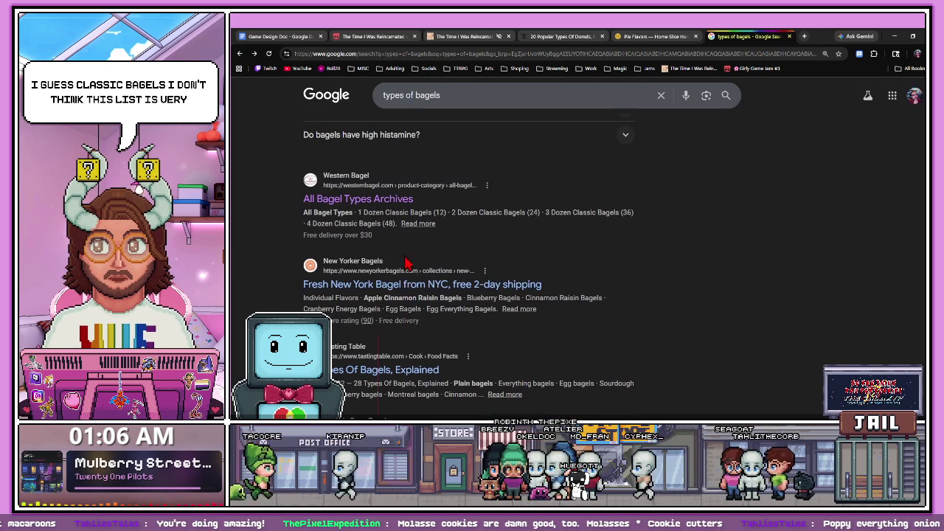
click(398, 284)
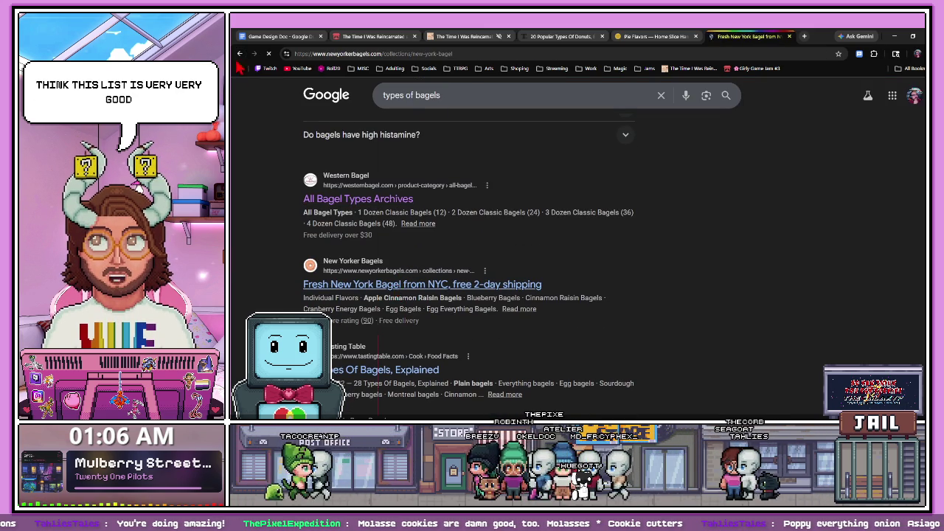
key(alt+Left)
scroll(383, 310, down, 1)
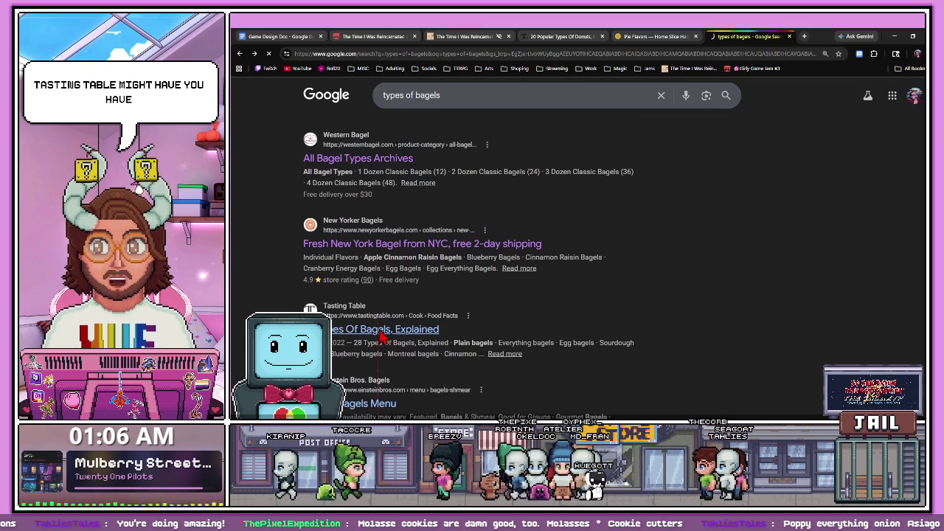
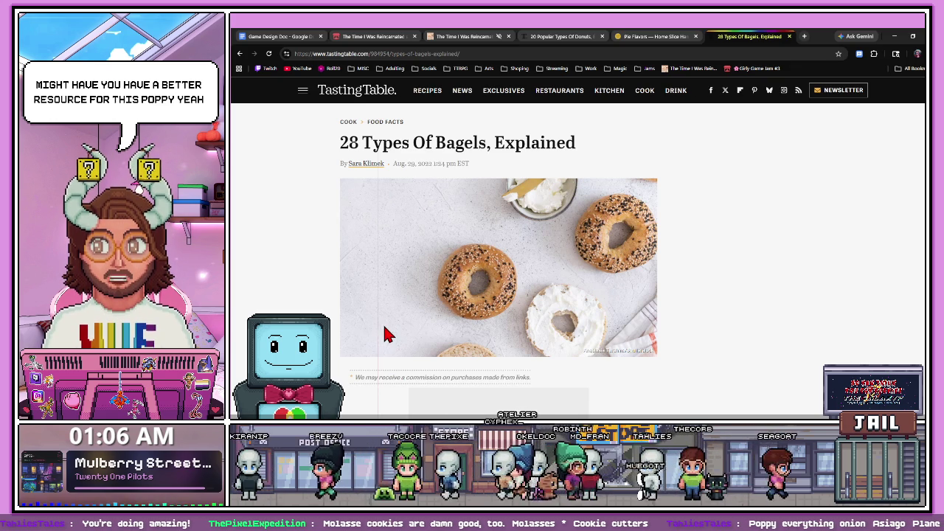
- Carry the early bagel varieties into the Bagels list, opening a line below Everything
scroll(449, 362, down, 5)
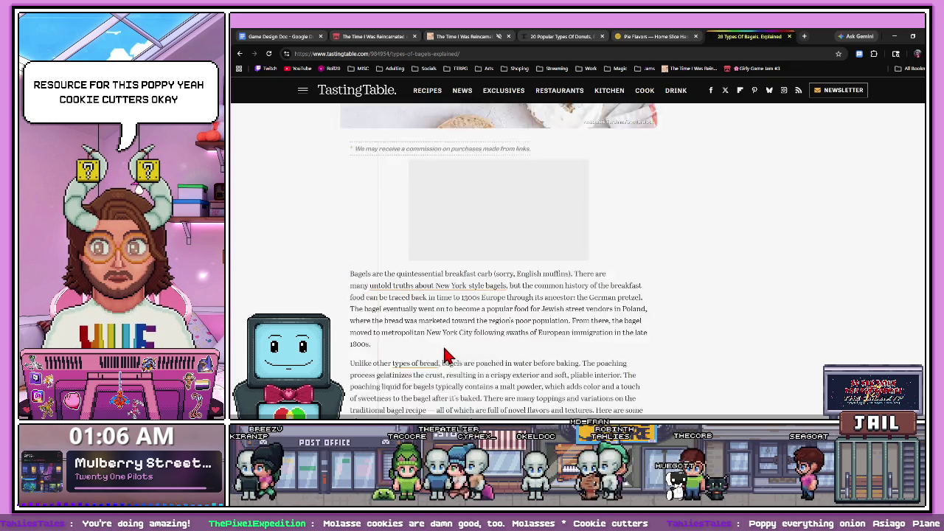
scroll(428, 295, down, 3)
scroll(400, 216, down, 2)
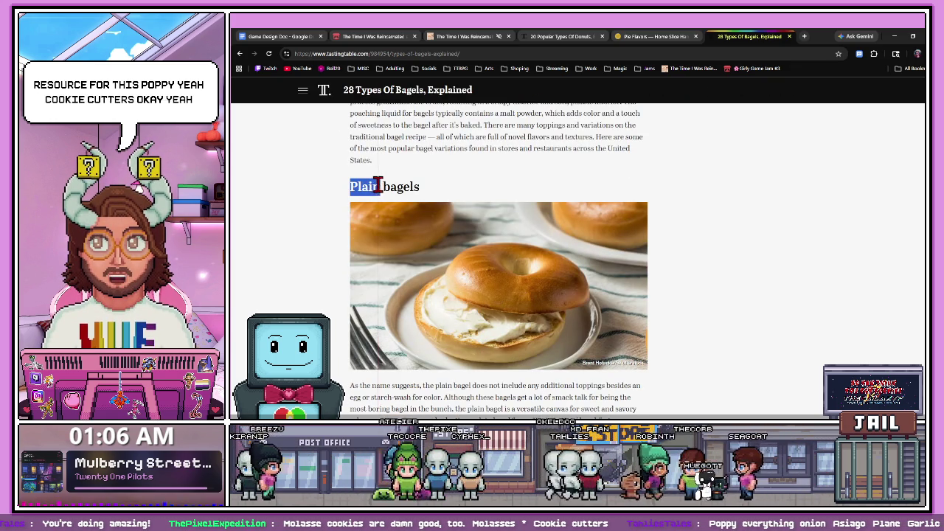
click(302, 36)
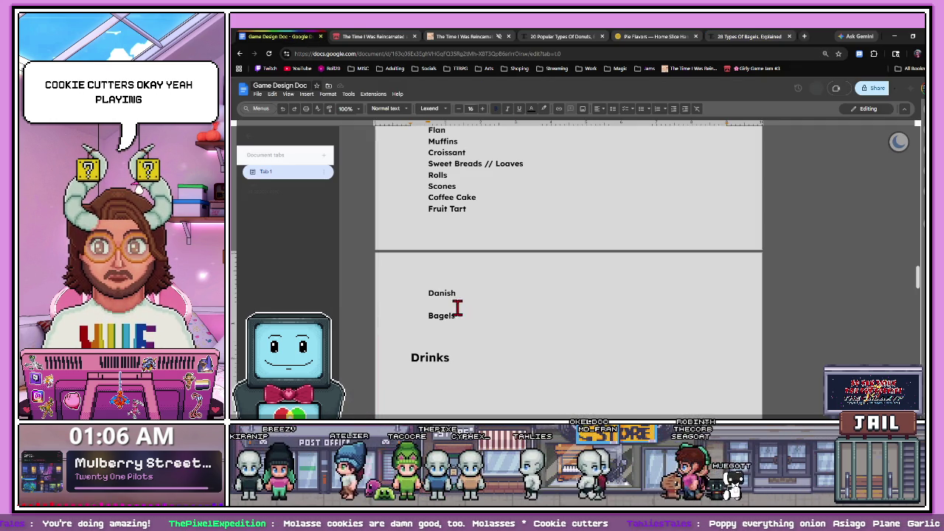
key(ctrl+shift+Tab)
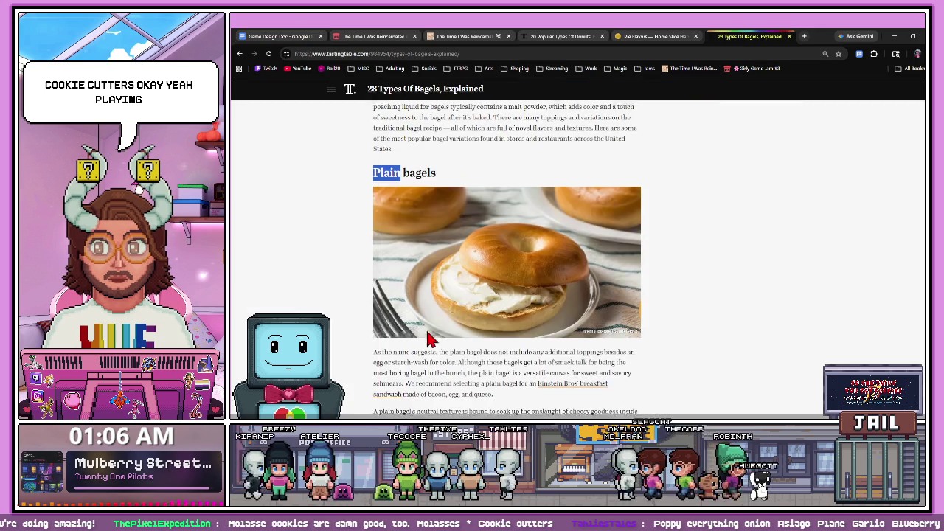
scroll(410, 302, down, 3)
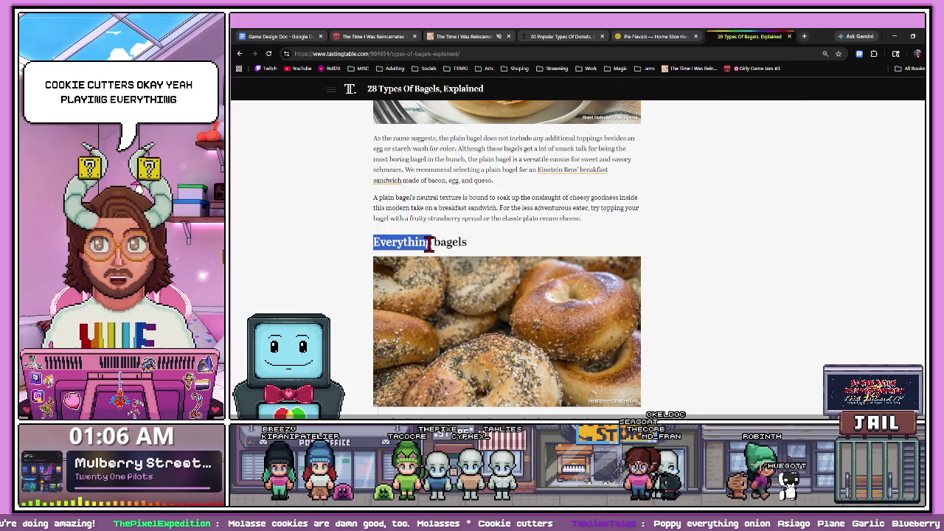
click(280, 37)
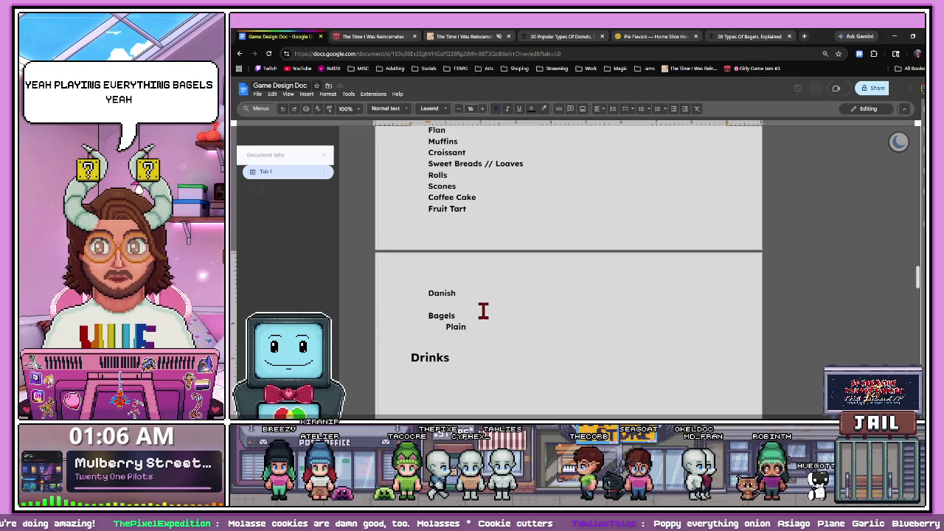
click(778, 36)
scroll(381, 248, down, 2)
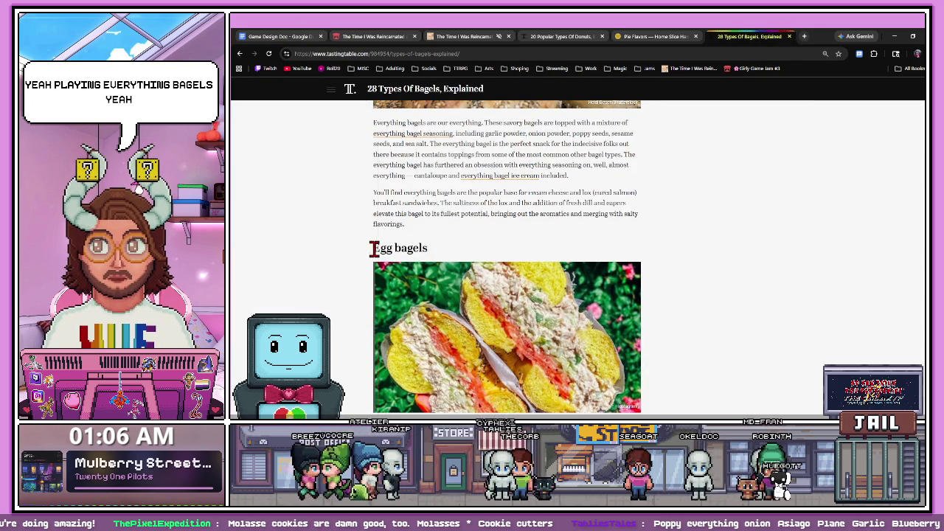
click(280, 37)
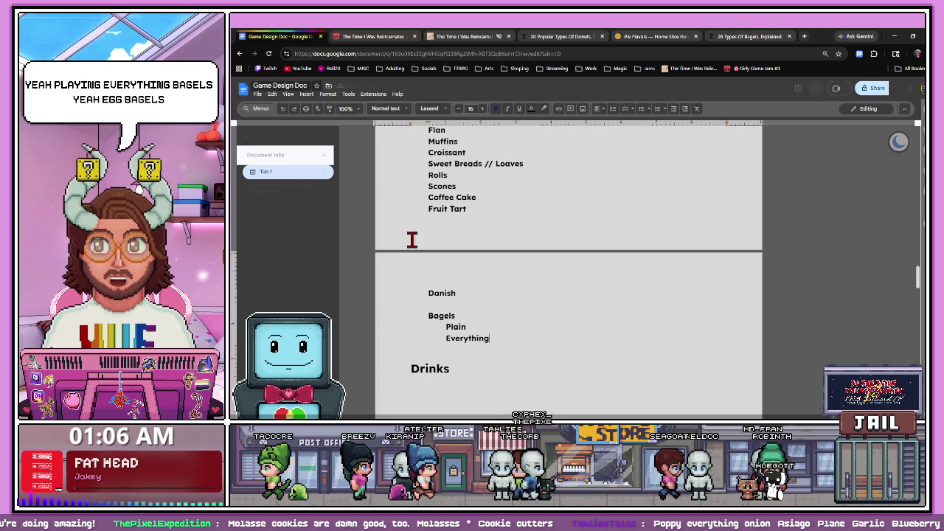
key(Return)
text(Egg)
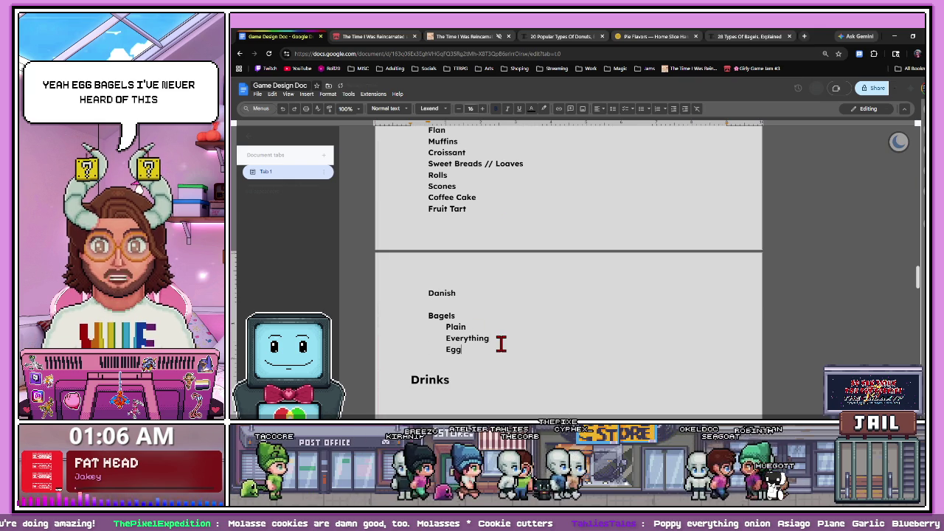
- Add Sourdough and the next variety to the Bagels list, starting a line below Sourdough
click(748, 36)
scroll(455, 212, down, 5)
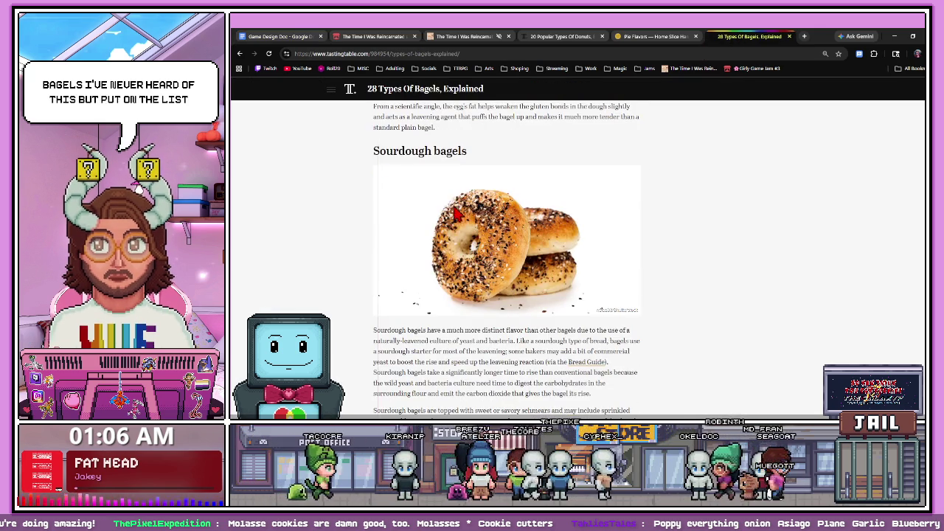
drag(431, 151, 374, 151)
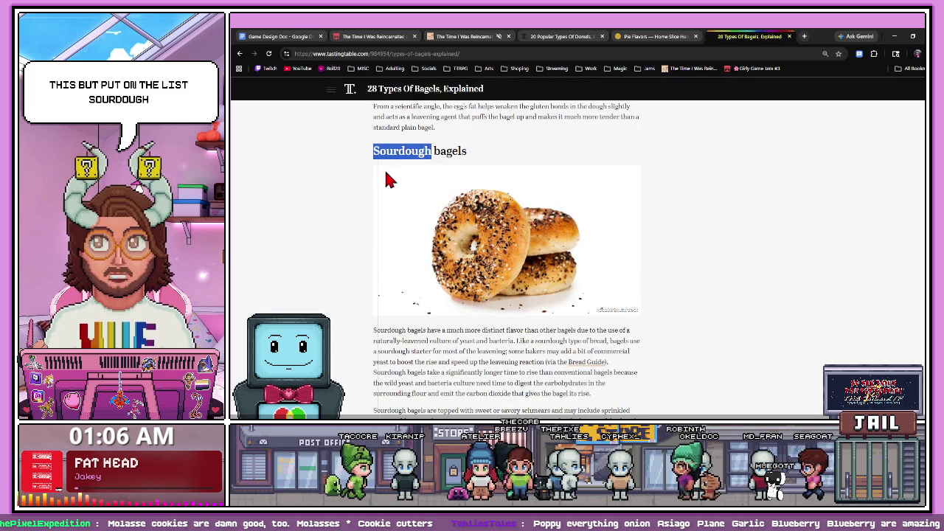
click(272, 37)
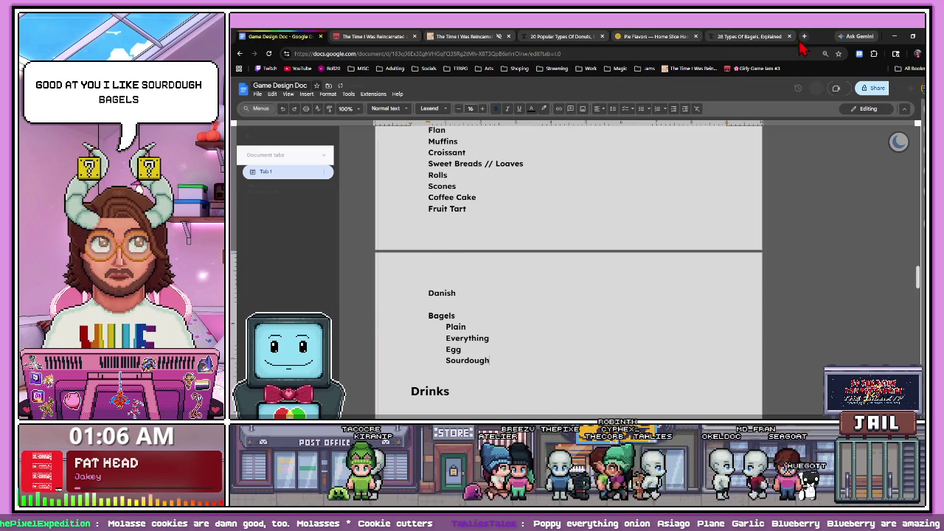
click(748, 36)
scroll(516, 303, down, 5)
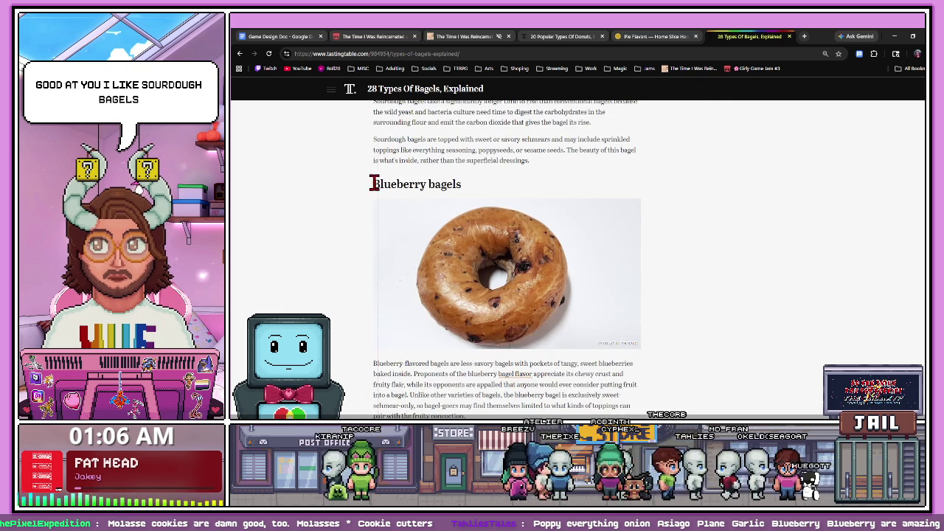
click(277, 36)
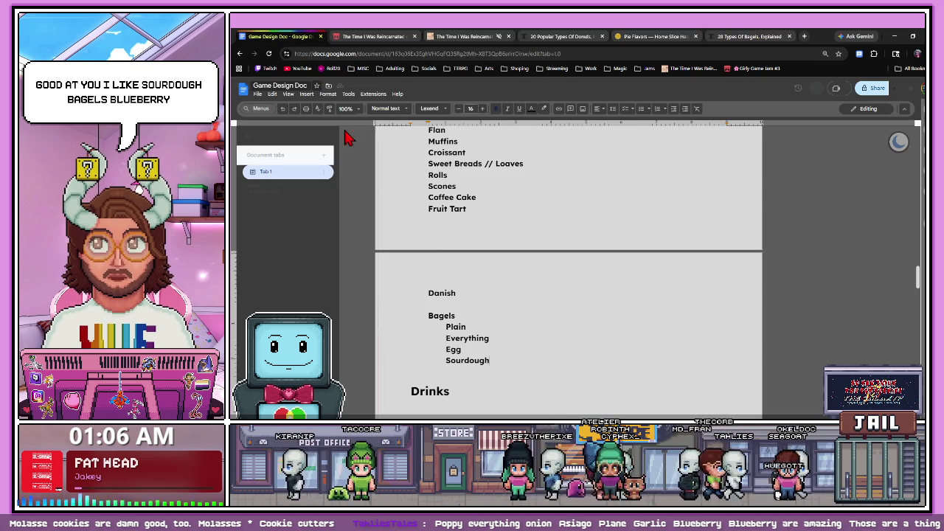
click(496, 359)
key(Return)
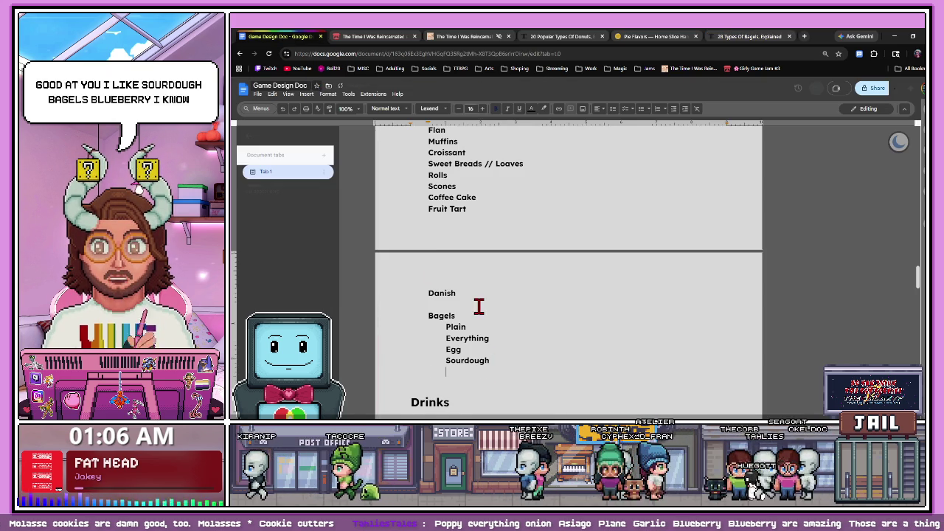
- Copy Montreal from the article into the Bagels list
click(749, 37)
scroll(393, 250, down, 1)
scroll(394, 250, down, 4)
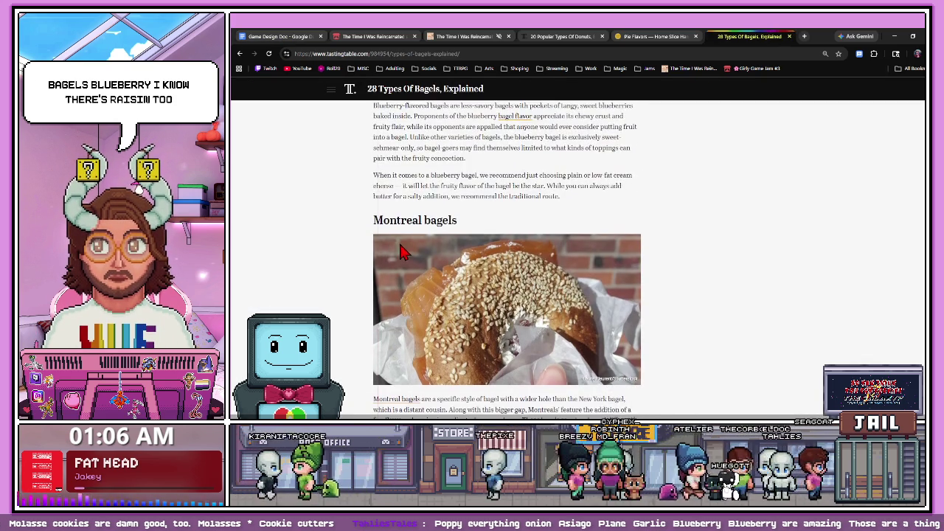
scroll(394, 247, down, 1)
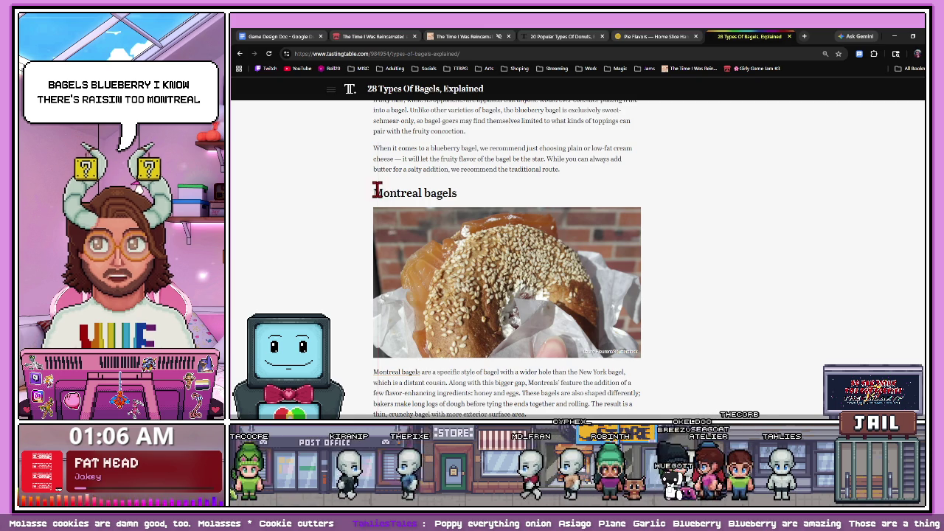
drag(376, 192, 424, 193)
click(273, 36)
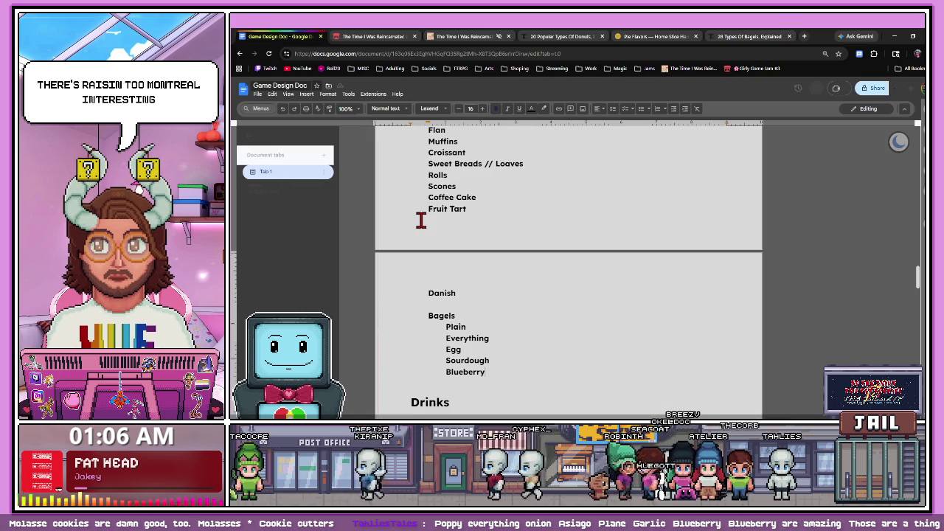
- Add Cinnamon raisin on a new line below Montreal
click(789, 36)
scroll(506, 288, down, 6)
scroll(506, 289, up, 1)
scroll(501, 295, up, 1)
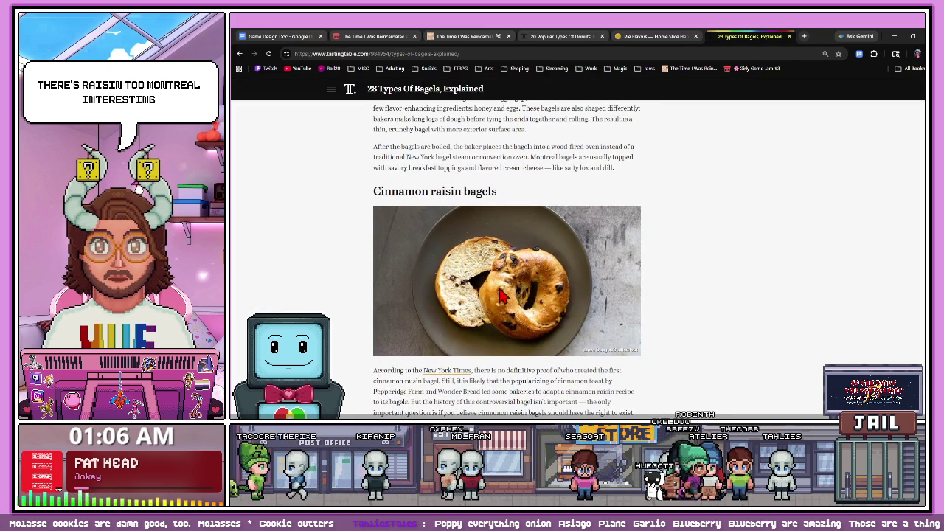
drag(379, 192, 467, 191)
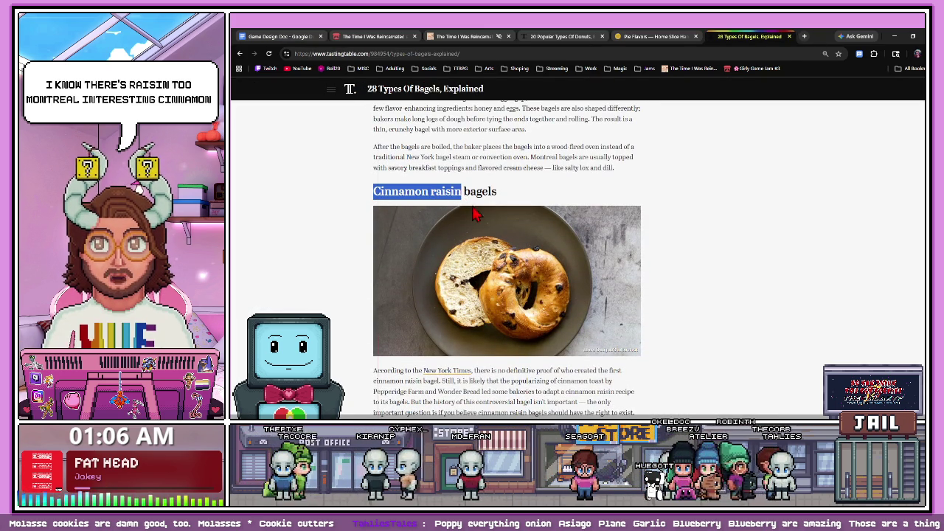
key(ctrl+Tab)
key(Return)
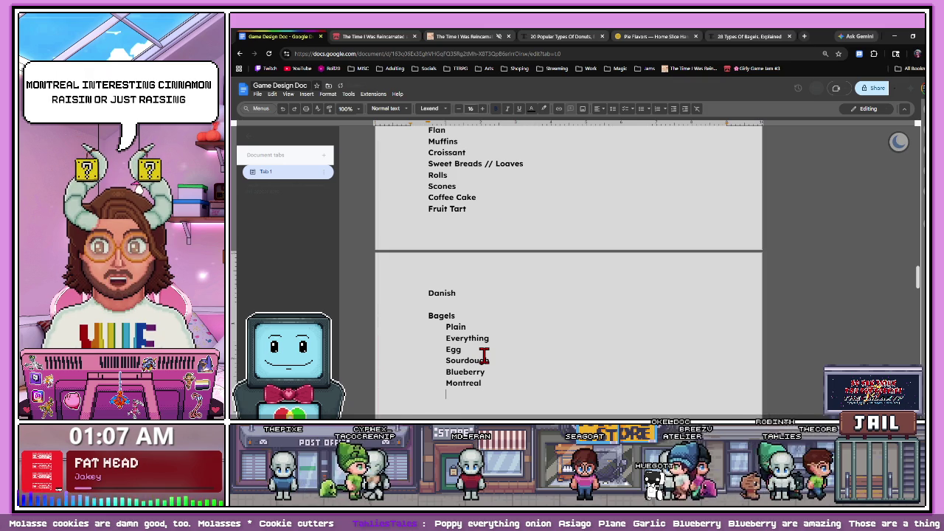
- Select Asiago in the article and bring it to the doc
key(ctrl+shift+Tab)
scroll(516, 236, down, 5)
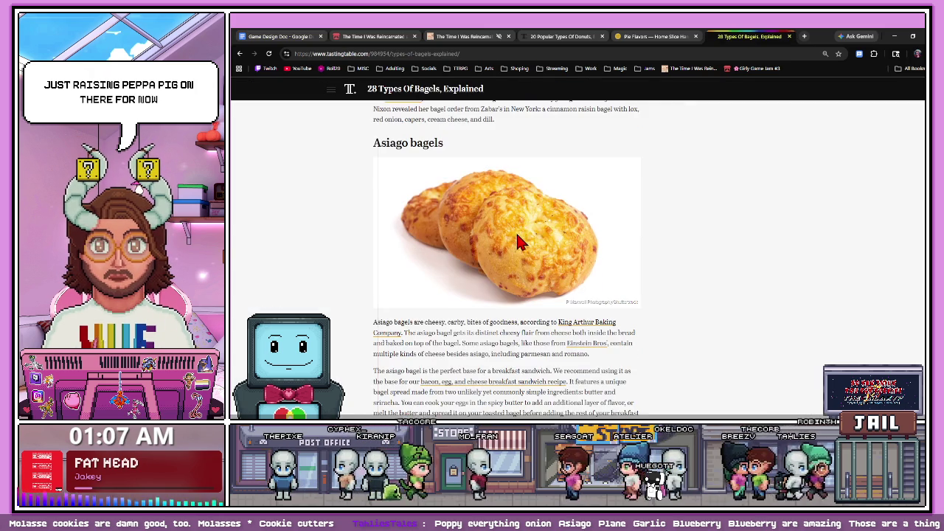
drag(374, 142, 408, 143)
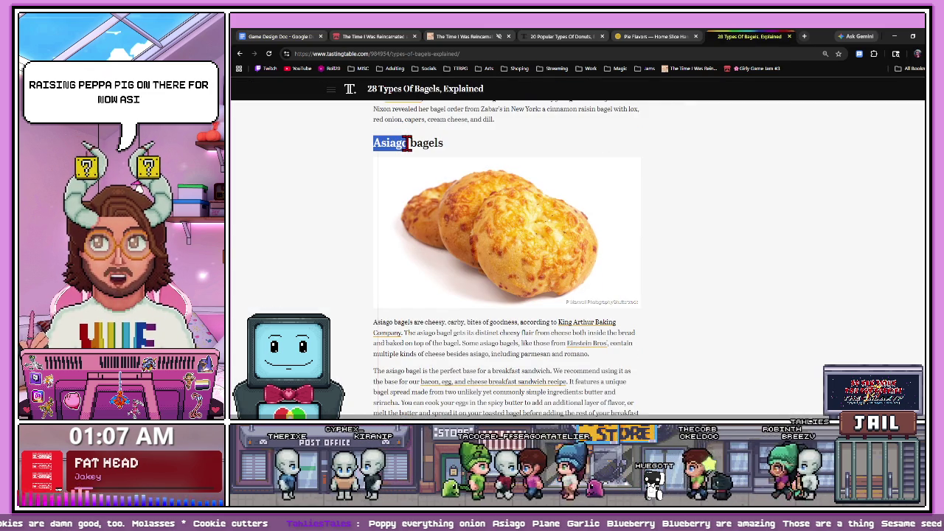
click(310, 38)
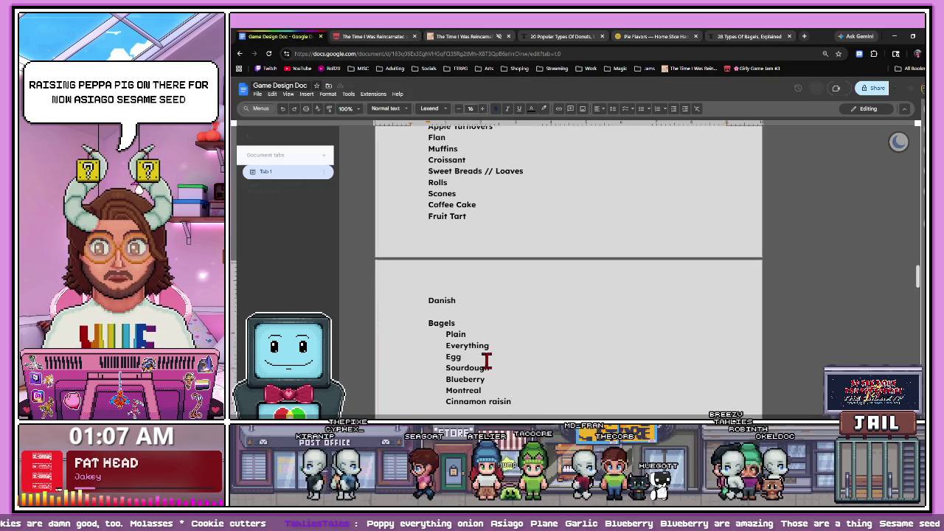
- Paste Asiago into the Bagels list and bring over Poppy seed
scroll(492, 315, down, 2)
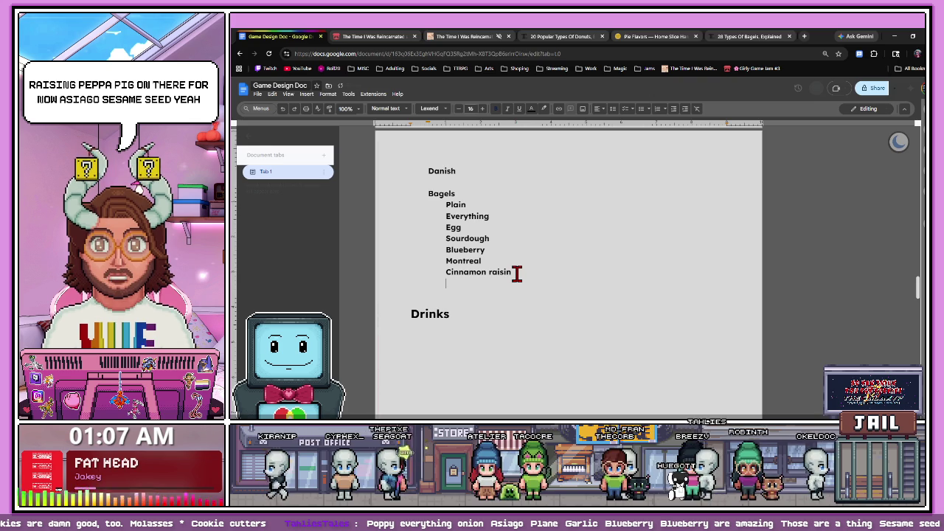
text(Asiago)
key(ctrl+shift+Tab)
scroll(509, 324, down, 4)
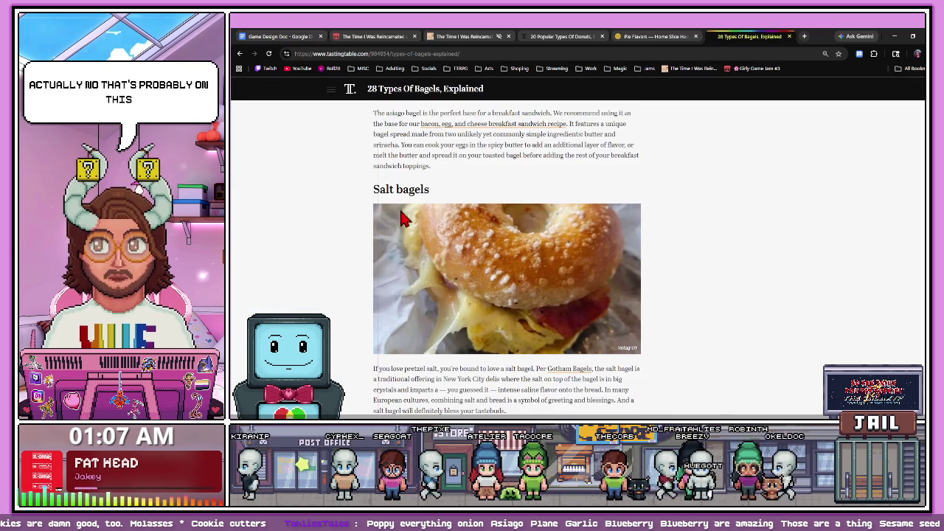
scroll(536, 321, down, 2)
scroll(521, 303, down, 2)
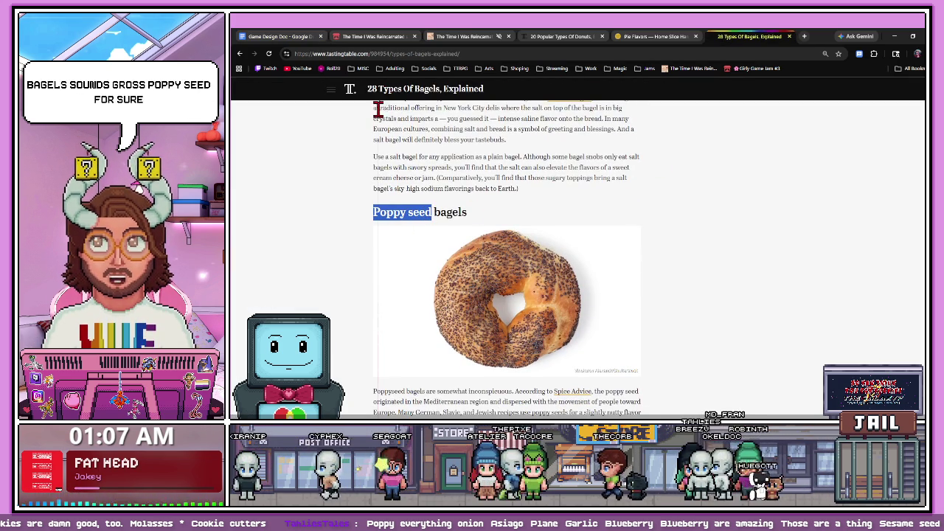
key(ctrl+Tab)
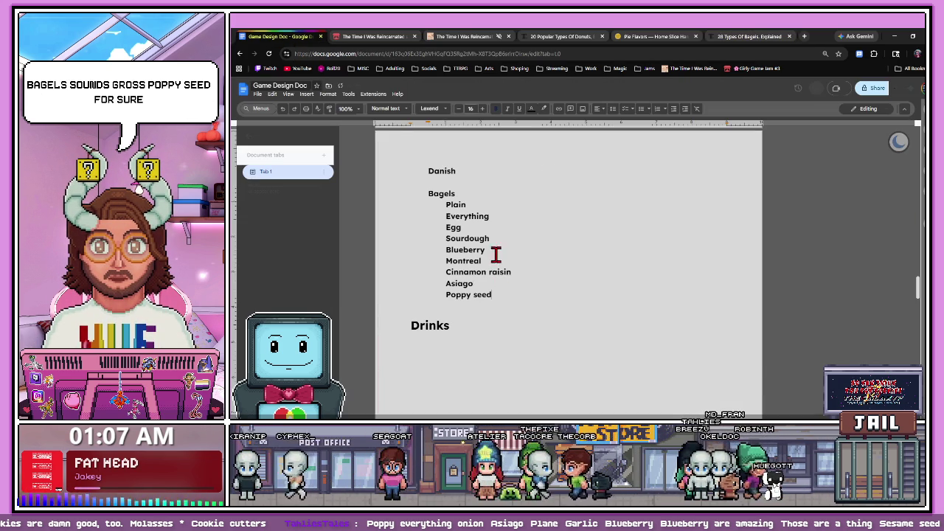
- Copy Sesame from the article and start a new entry below Poppy seed
click(715, 38)
scroll(432, 342, down, 3)
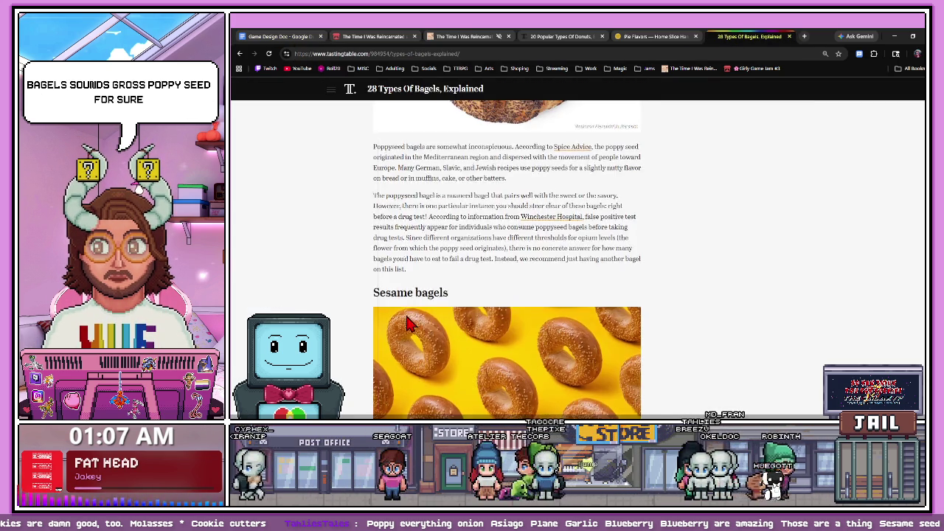
scroll(421, 337, down, 3)
scroll(416, 317, up, 2)
scroll(412, 302, up, 3)
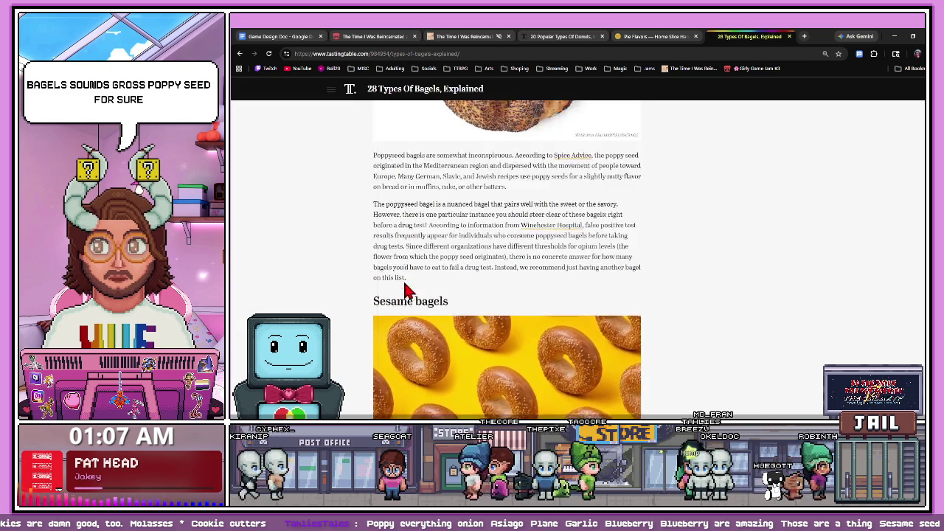
scroll(390, 324, up, 1)
scroll(413, 362, down, 2)
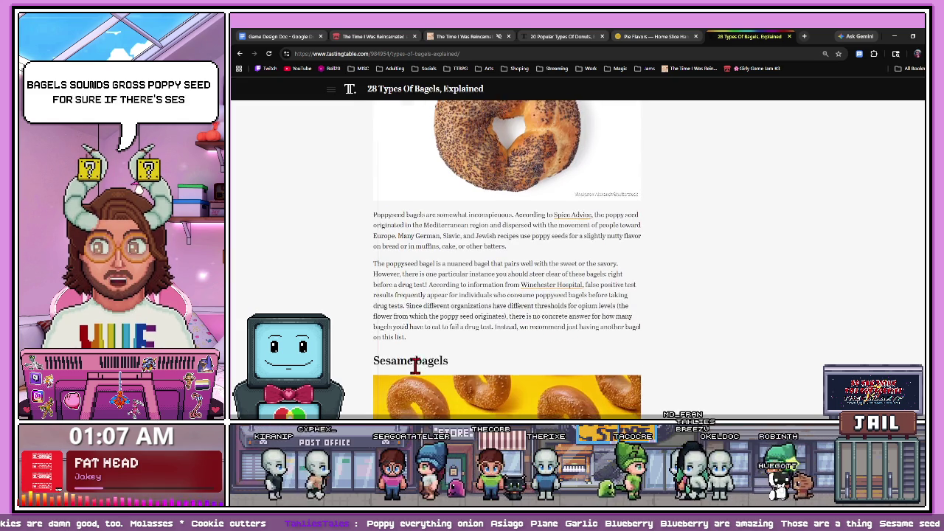
drag(372, 356, 406, 348)
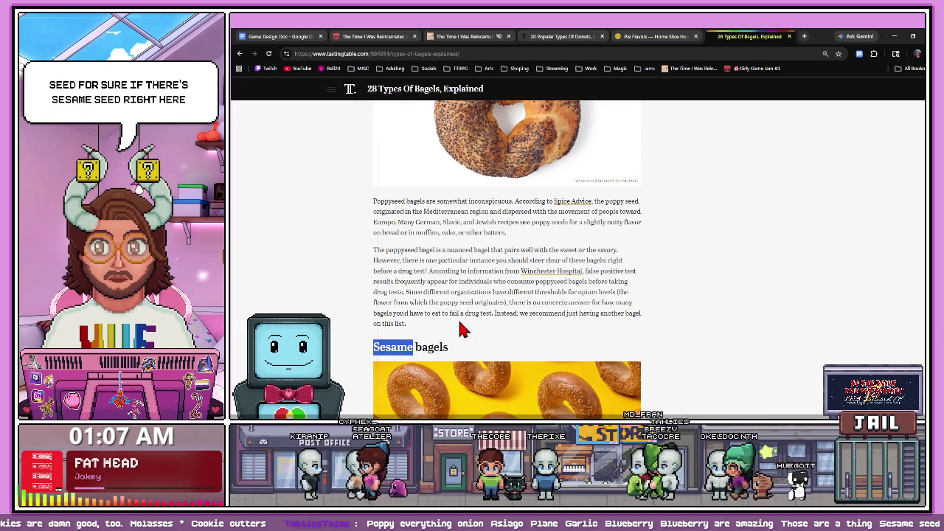
click(284, 37)
key(Return)
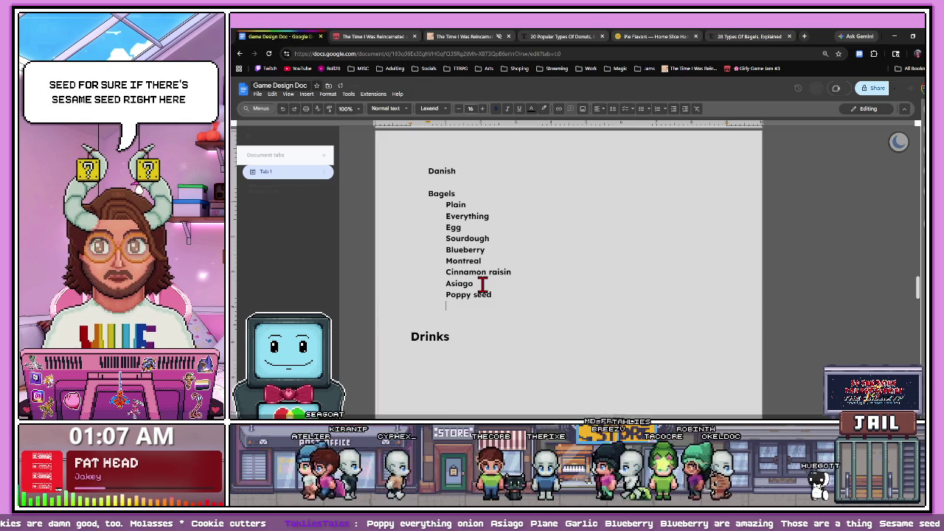
text(Sesame)
- Bring French toast from the article into the Bagels list
click(748, 36)
scroll(556, 215, down, 1)
scroll(516, 244, down, 3)
scroll(430, 283, down, 1)
scroll(430, 284, down, 1)
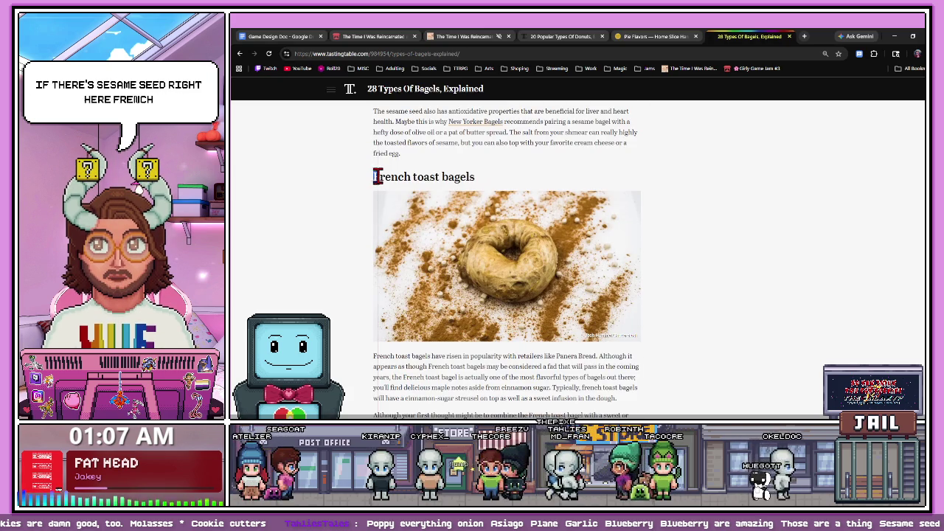
click(298, 37)
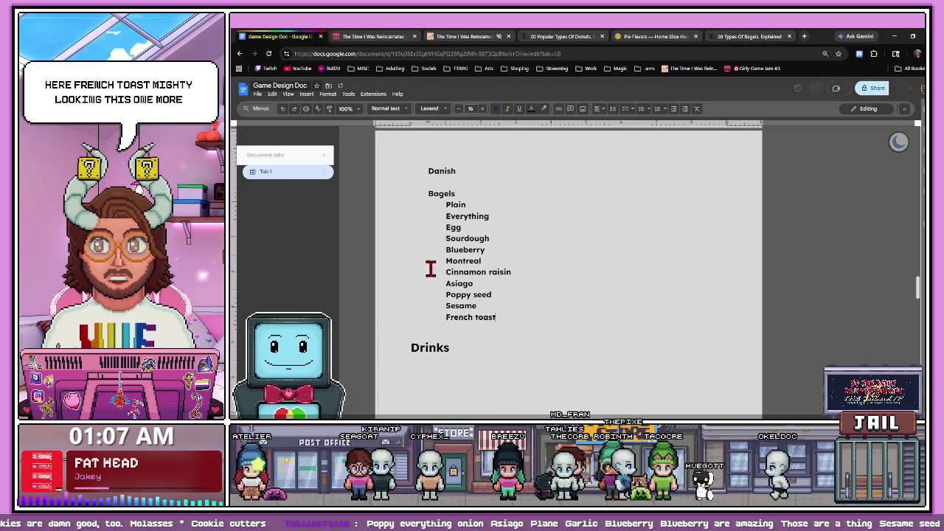
- Copy Pumpernickel into the Bagels list
click(748, 36)
scroll(450, 274, down, 5)
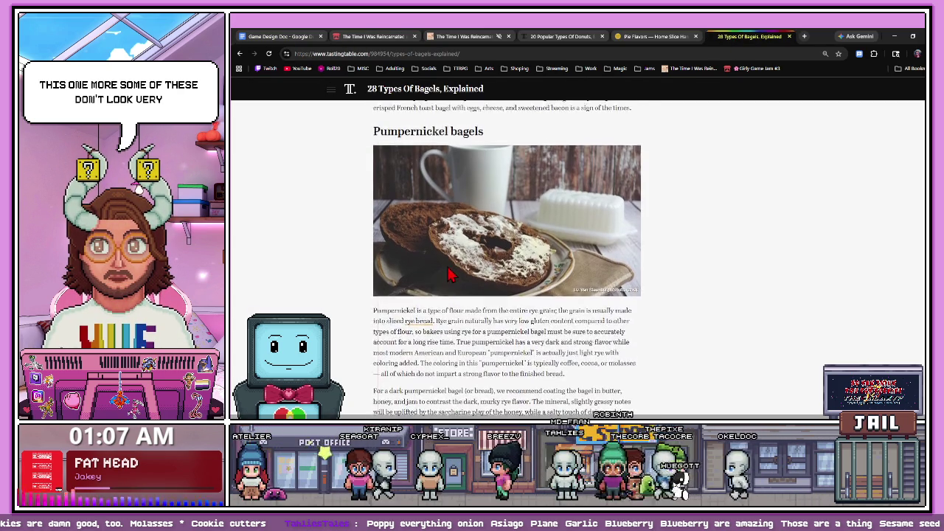
scroll(433, 210, up, 1)
drag(374, 157, 442, 161)
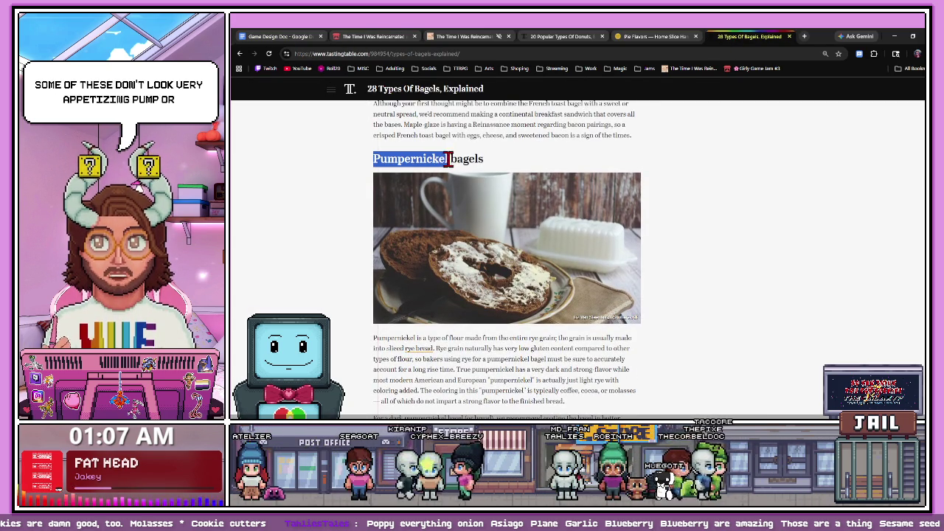
click(274, 37)
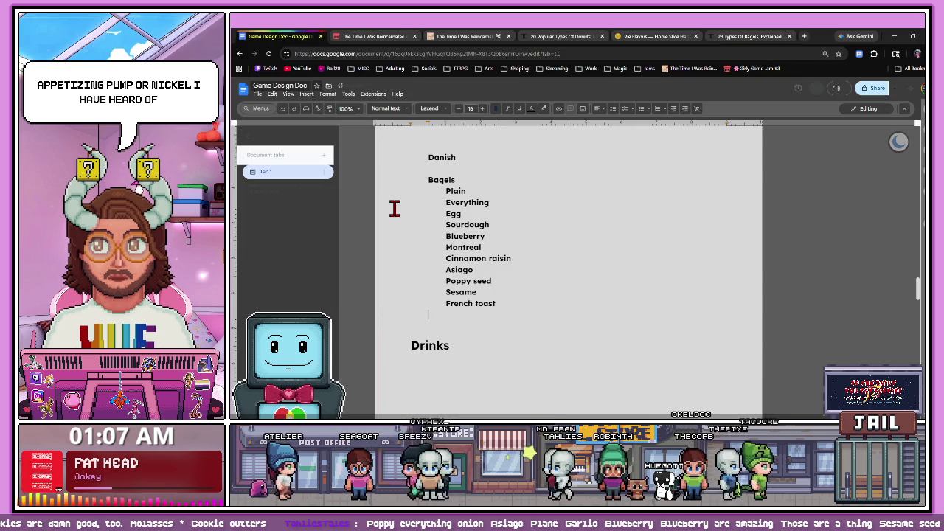
- Copy Cheddar into the Bagels list
key(ctrl+shift+Tab)
scroll(556, 225, down, 3)
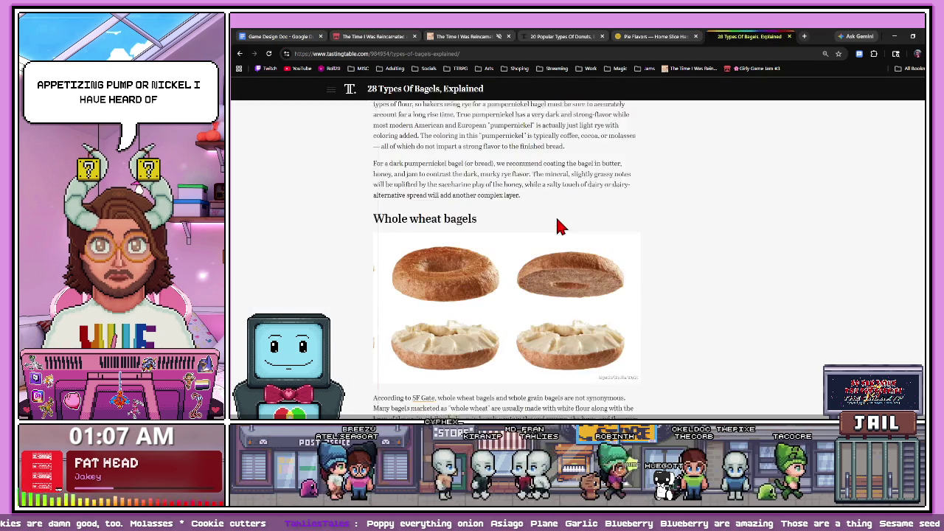
scroll(424, 221, down, 1)
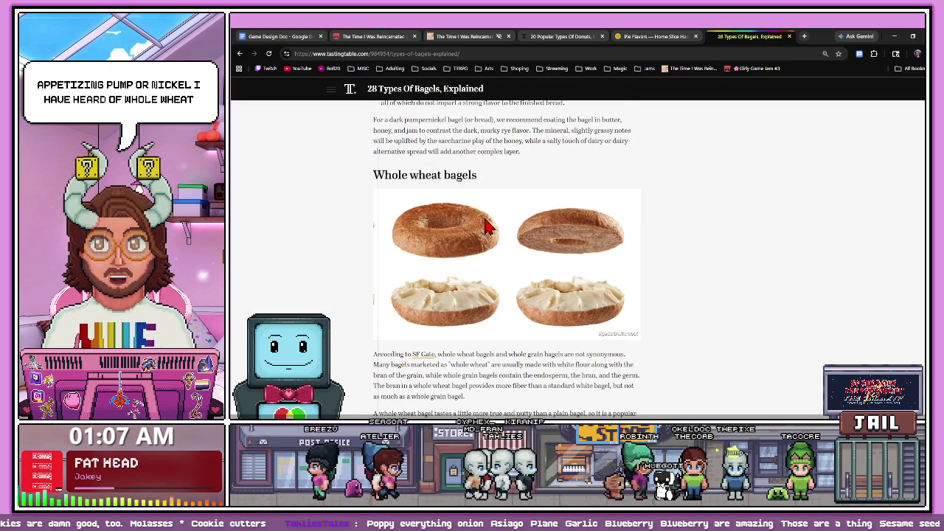
scroll(446, 217, down, 3)
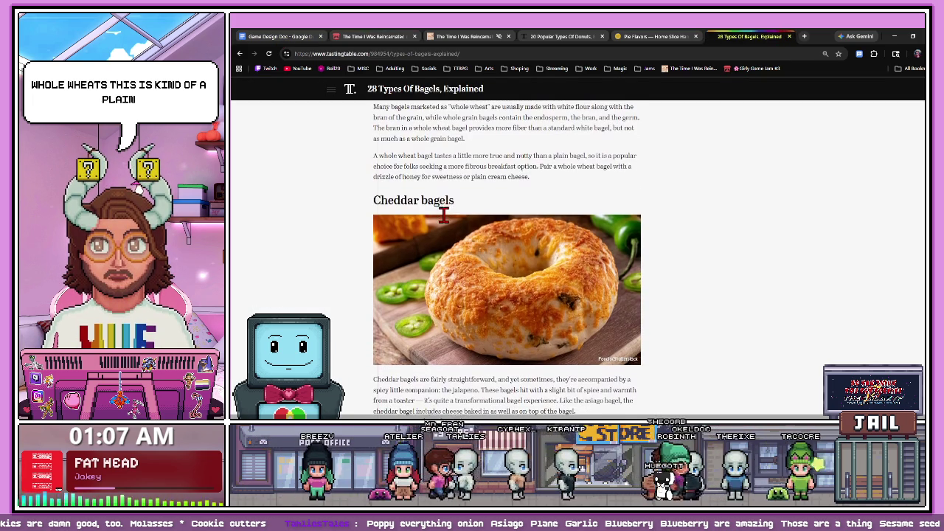
drag(417, 200, 435, 193)
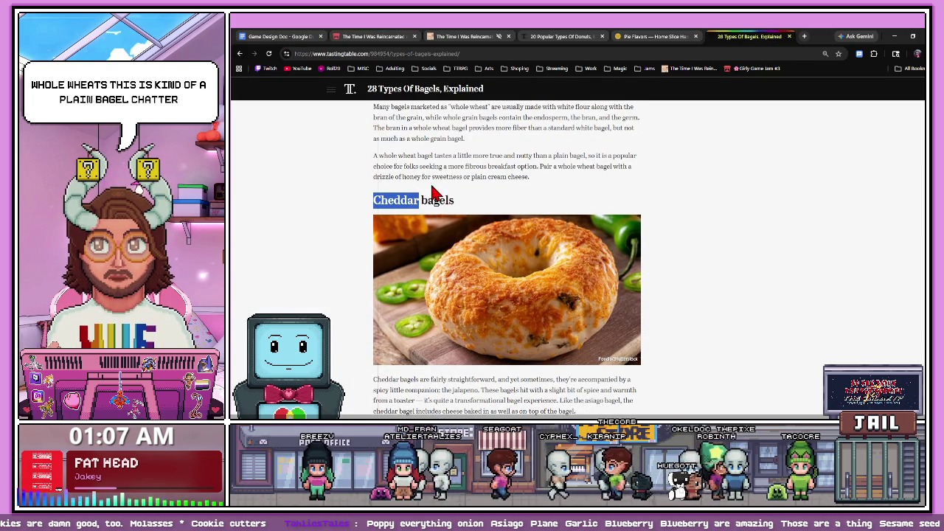
click(335, 37)
click(284, 37)
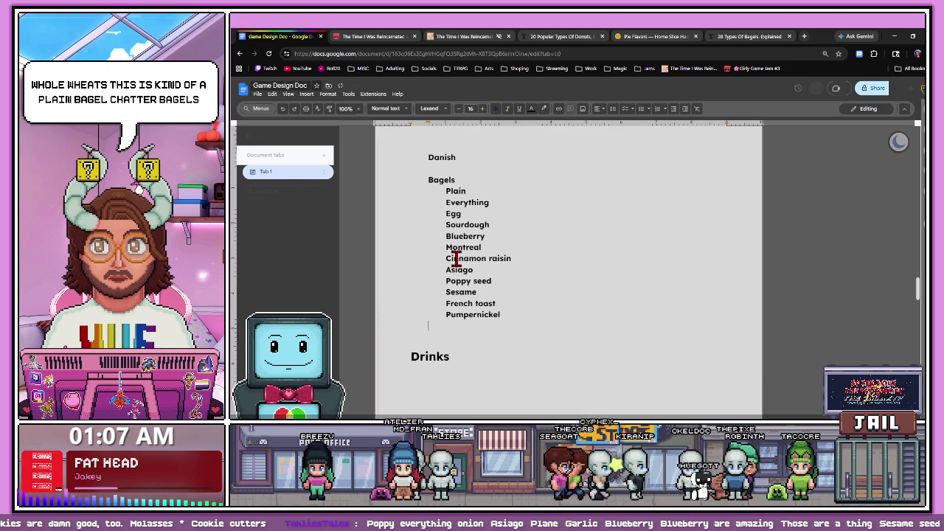
- Paste New York into the Bagels list
click(764, 38)
scroll(501, 285, down, 5)
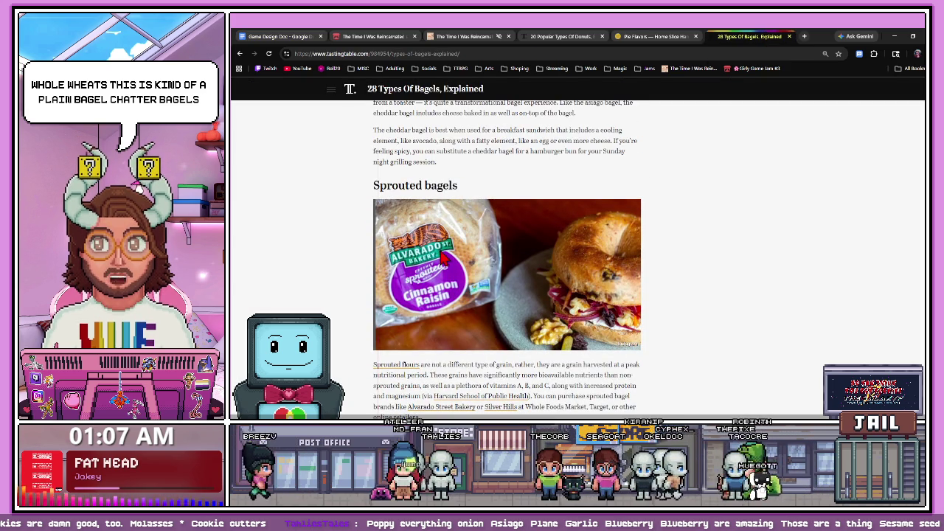
scroll(438, 281, down, 1)
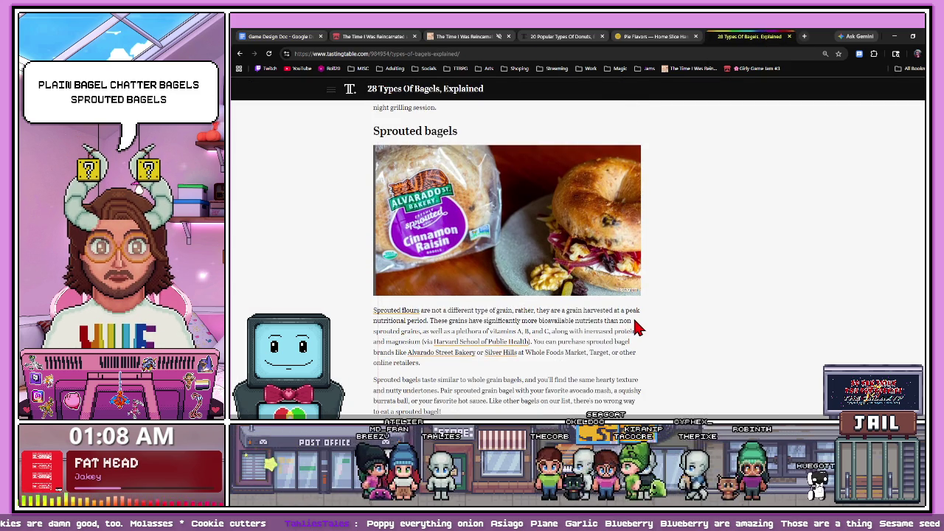
scroll(506, 331, down, 1)
scroll(506, 331, down, 4)
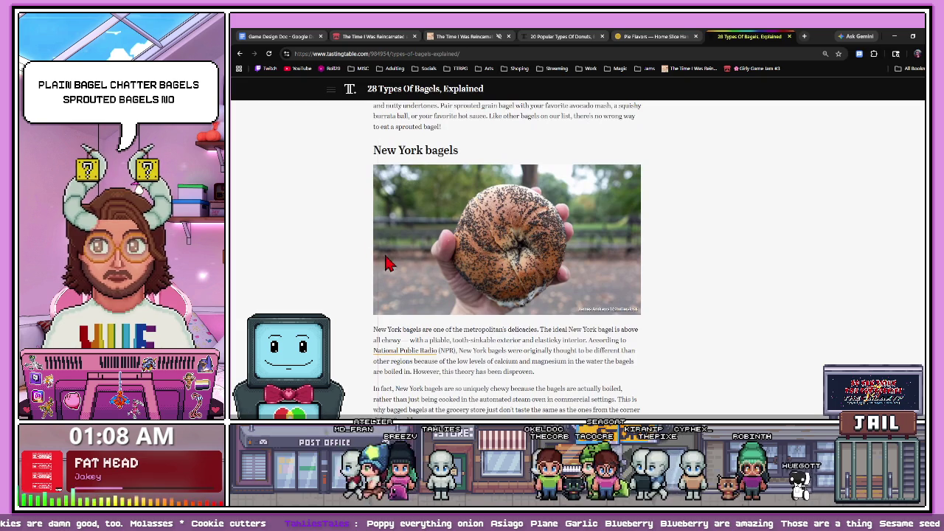
drag(372, 150, 422, 151)
key(ctrl+c)
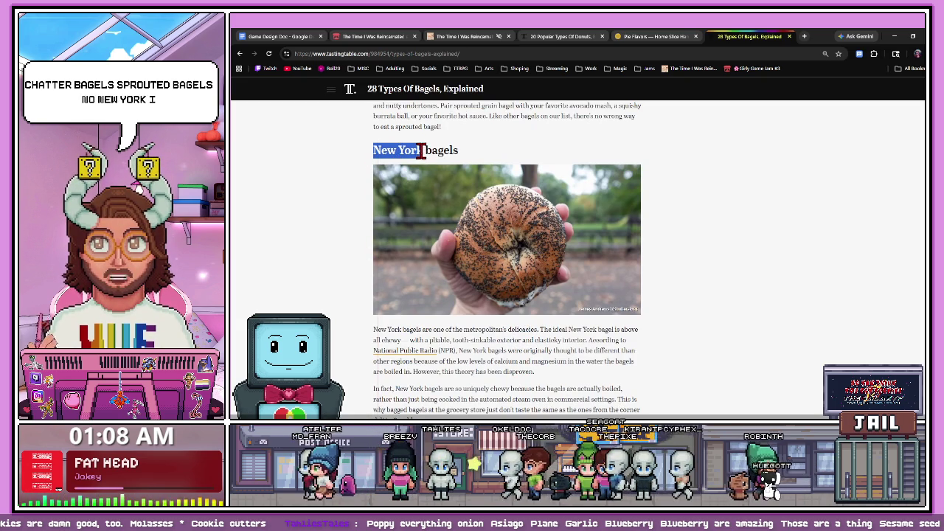
click(281, 37)
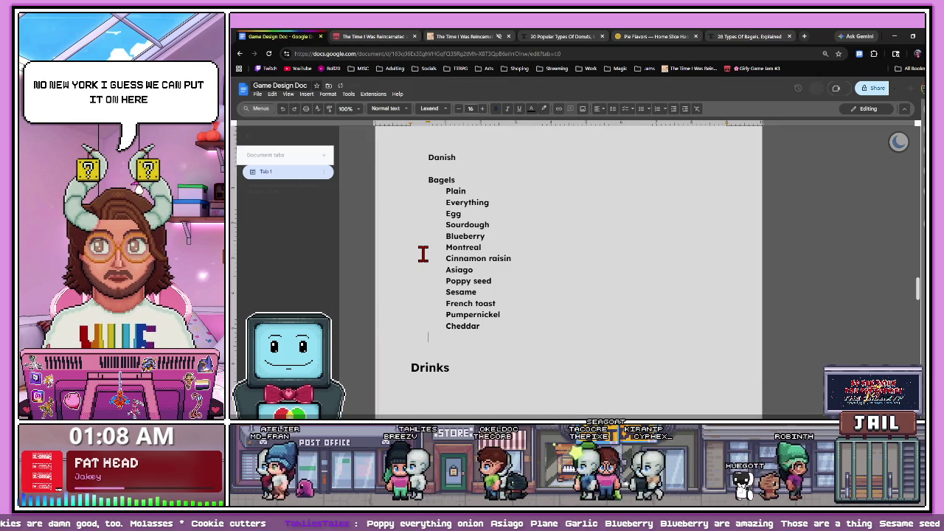
key(ctrl+v)
- Add 'St. Louis style' to the Bagels list
key(ctrl+shift+Tab)
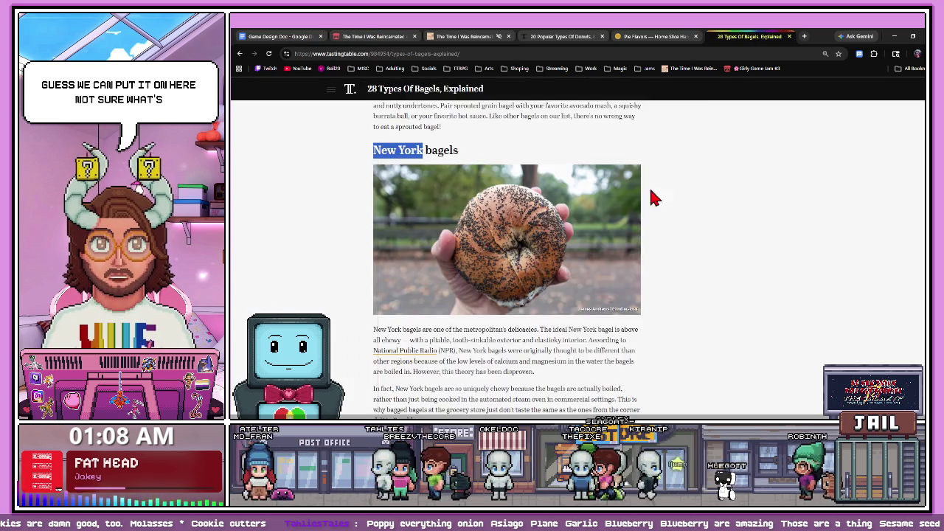
scroll(582, 310, down, 4)
scroll(529, 305, down, 1)
scroll(529, 310, up, 1)
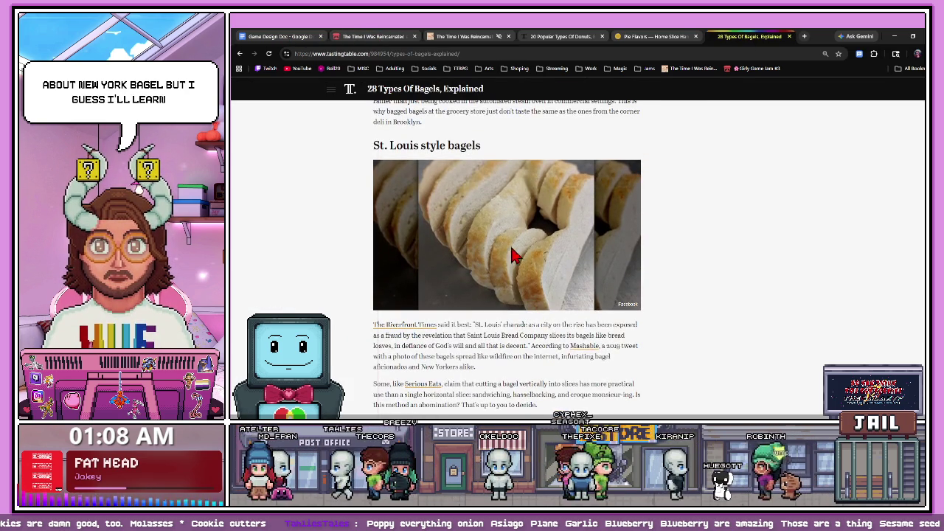
drag(373, 145, 438, 146)
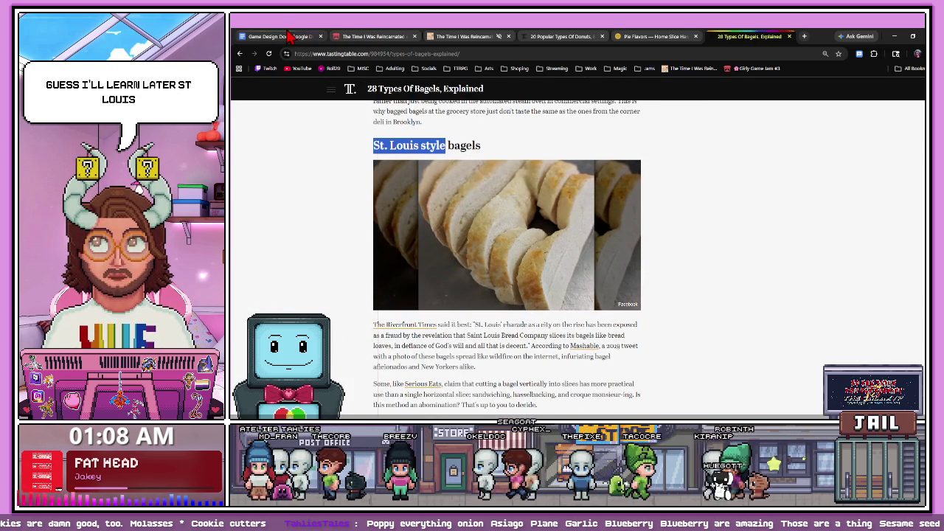
key(ctrl+Tab)
text(St. Louis style)
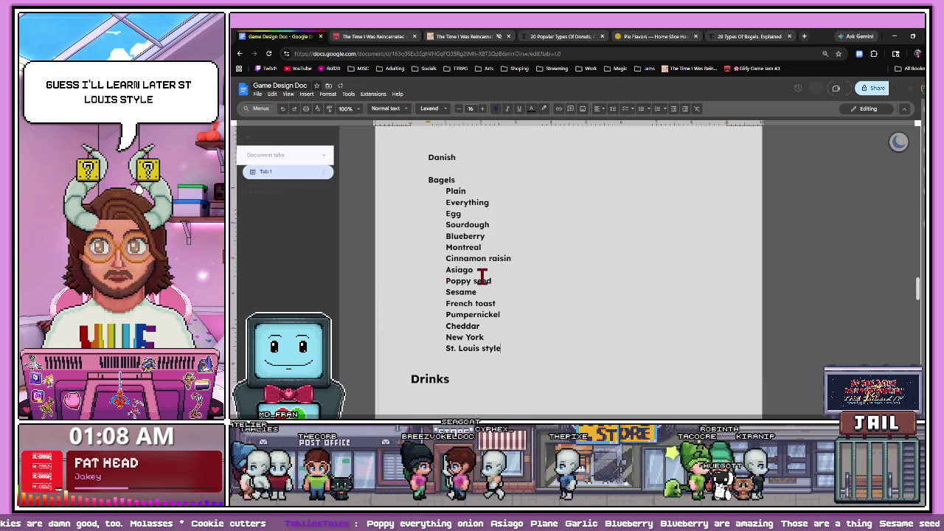
- Copy Chocolate chip from the article into the Bagels list
click(737, 36)
scroll(568, 234, down, 5)
scroll(567, 235, down, 2)
scroll(516, 222, up, 1)
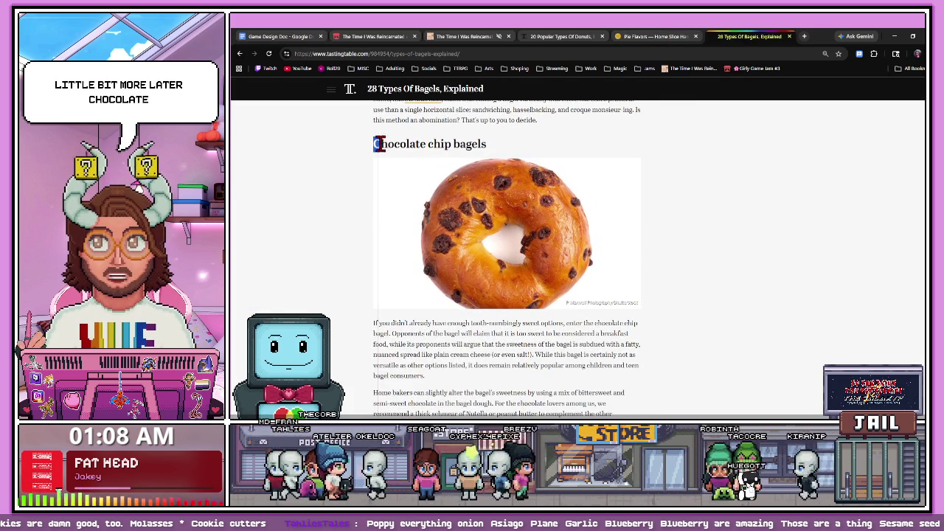
drag(373, 144, 445, 144)
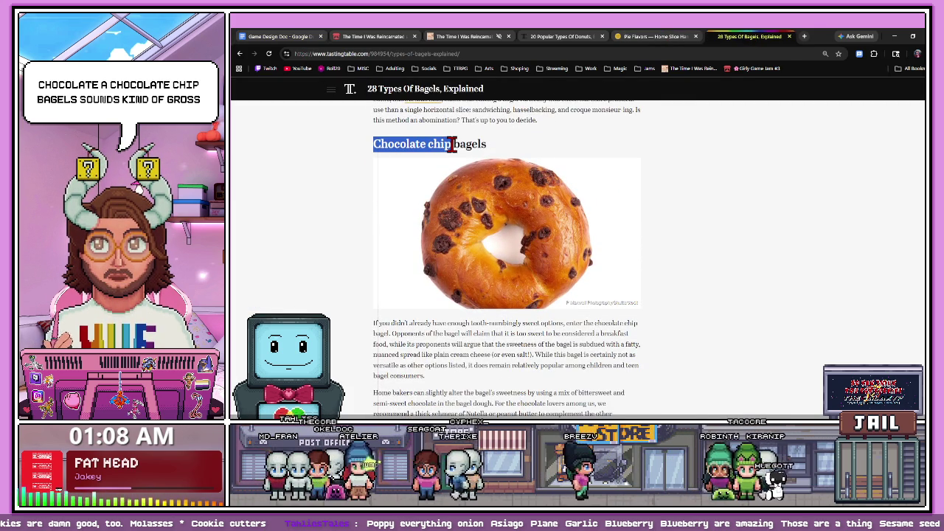
click(295, 37)
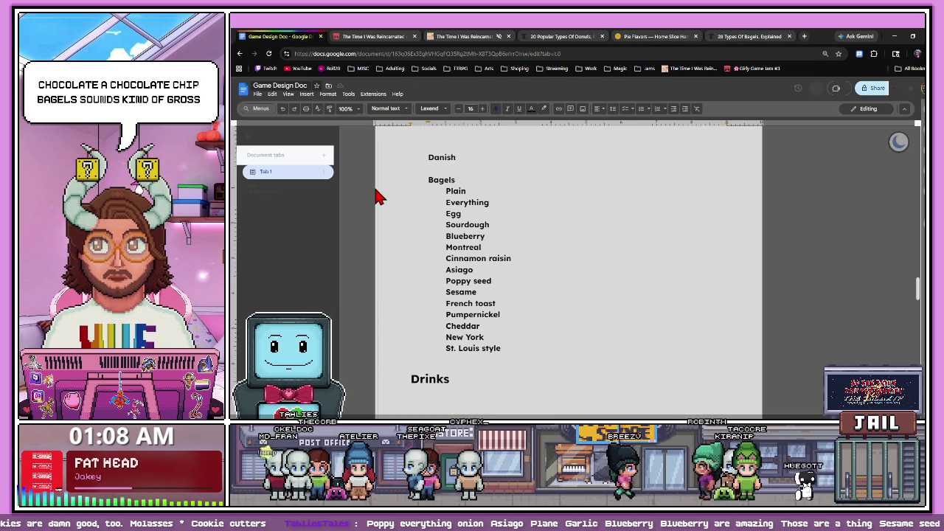
click(764, 38)
- Type Garlic into the Bagels list and bring over Onion from the article
scroll(492, 206, down, 5)
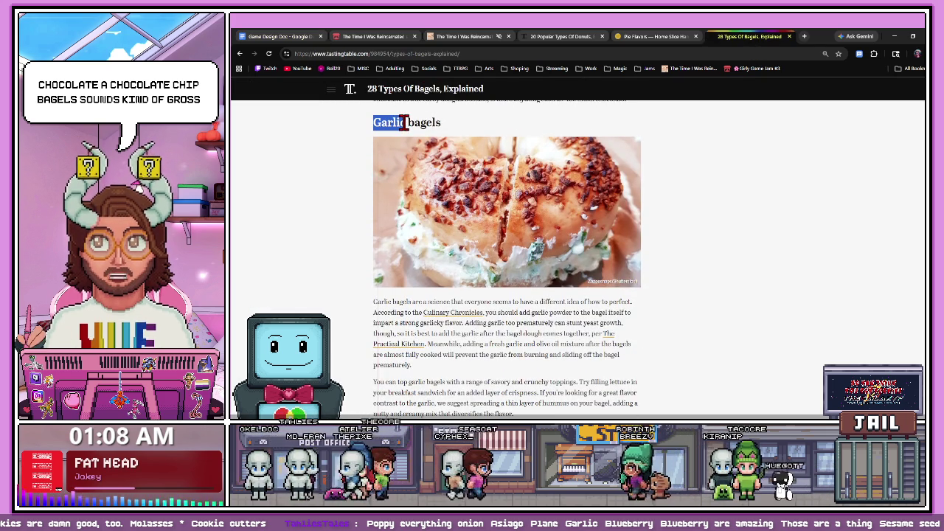
click(280, 36)
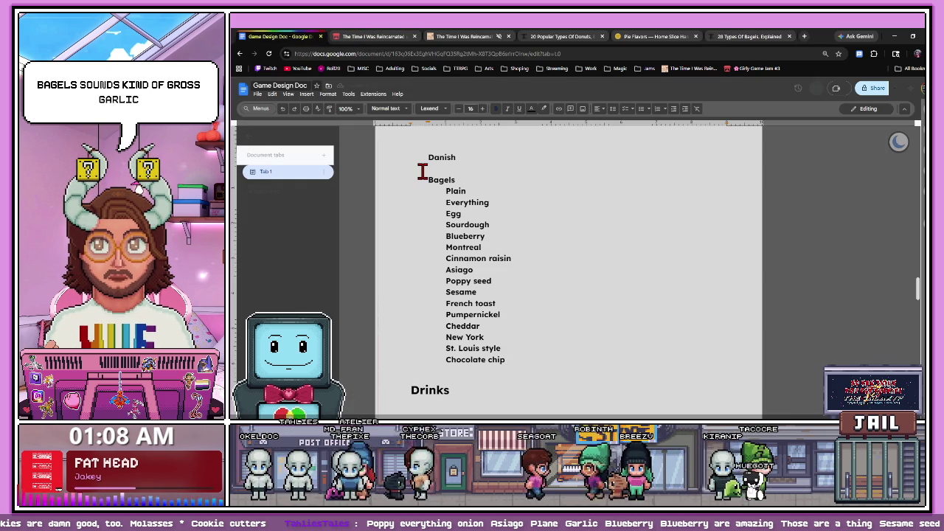
text(Garlic)
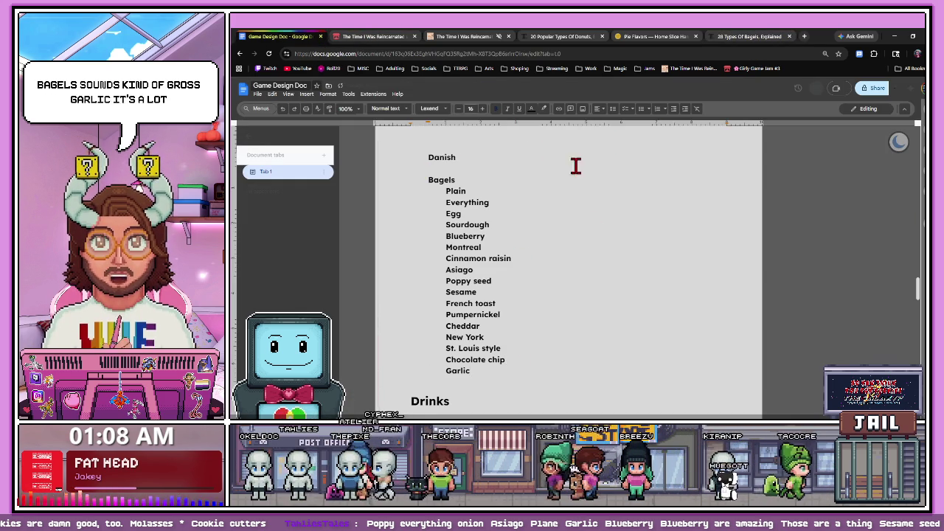
click(748, 36)
scroll(531, 288, down, 5)
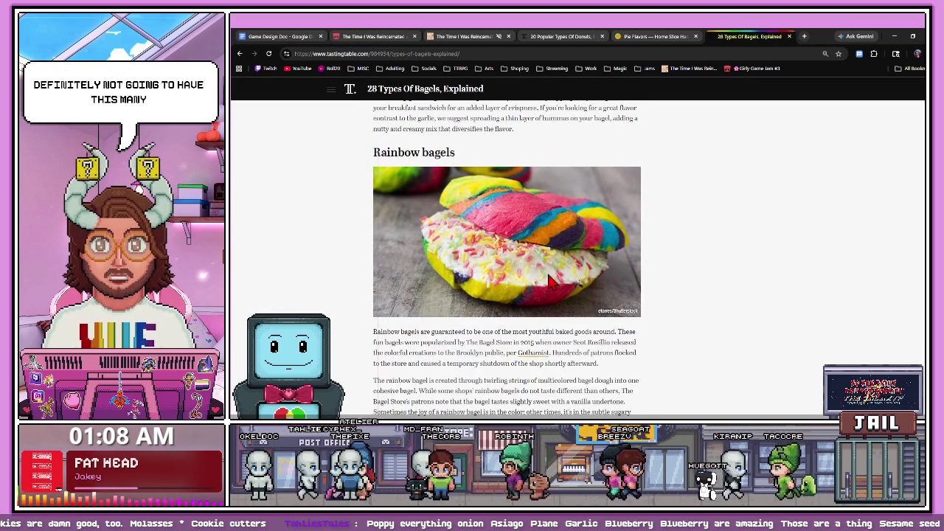
scroll(499, 266, down, 5)
scroll(499, 267, down, 1)
scroll(498, 268, down, 3)
scroll(498, 269, down, 1)
scroll(498, 269, down, 1)
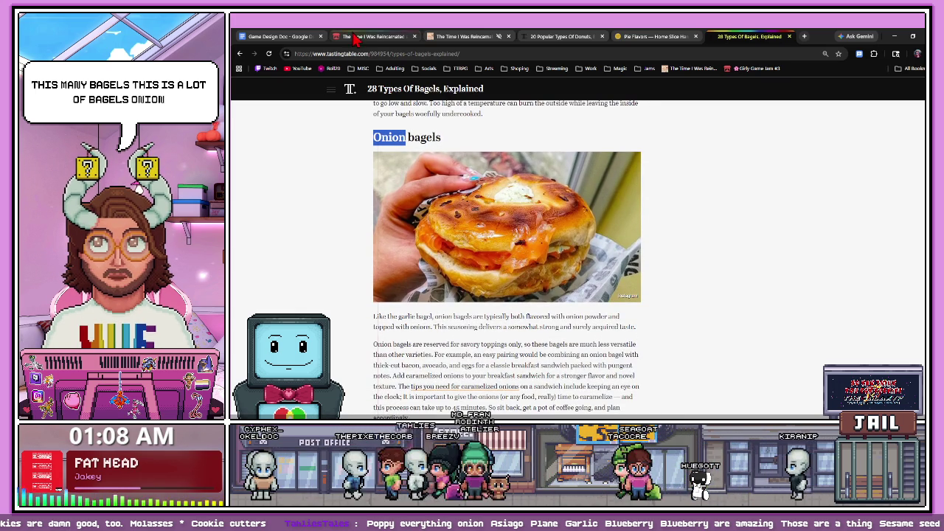
key(ctrl+1)
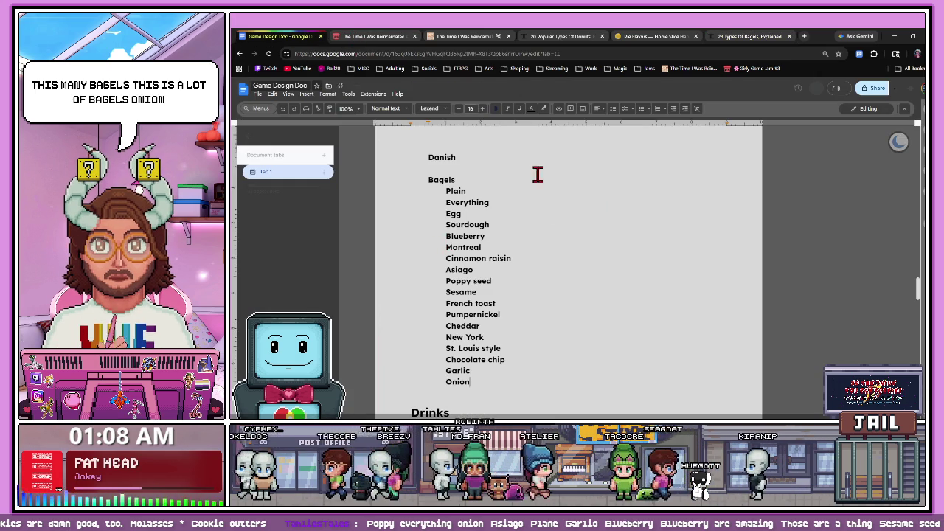
- Paste Multigrain on a new line below Onion in the Bagels list
key(ctrl+9)
scroll(536, 251, down, 5)
scroll(536, 251, down, 3)
scroll(467, 239, up, 1)
scroll(467, 238, up, 2)
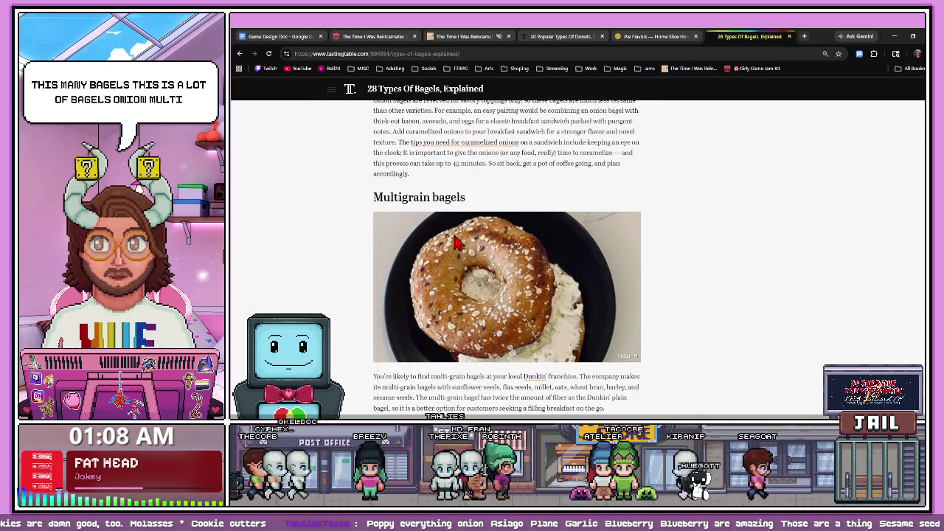
double_click(373, 197)
key(ctrl+c)
key(ctrl+1)
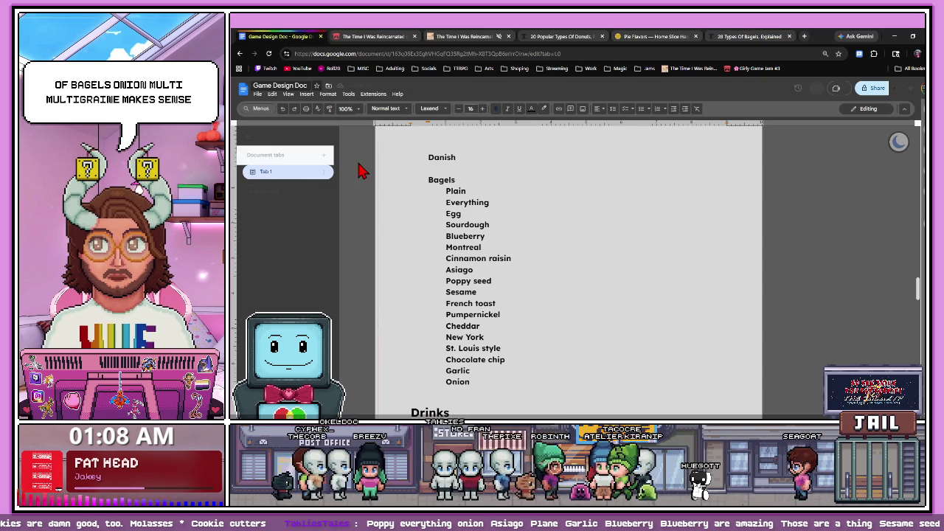
key(Return)
key(ctrl+v)
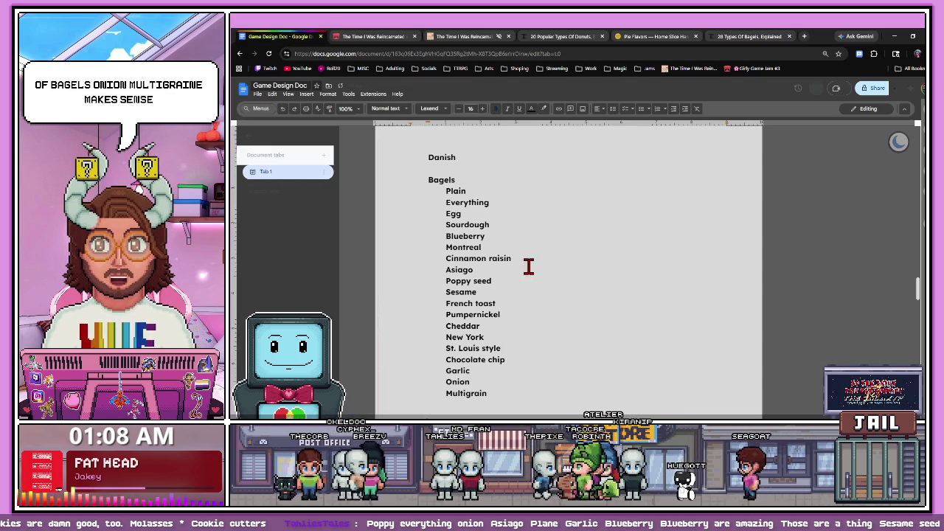
- Skim the rest of the bagels article, close it, and return to the doc
click(751, 36)
scroll(541, 236, down, 1)
scroll(542, 236, down, 3)
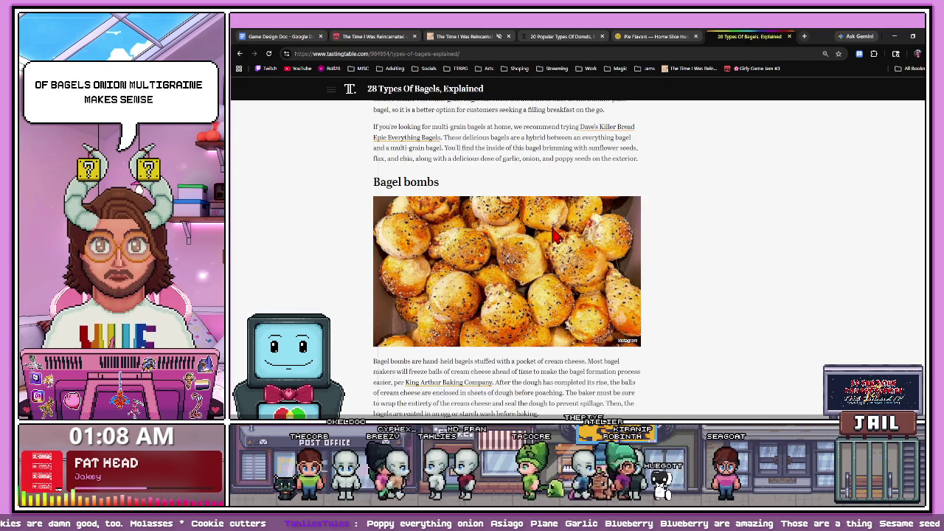
scroll(542, 236, down, 1)
scroll(542, 236, down, 3)
scroll(537, 216, down, 1)
scroll(537, 216, down, 2)
scroll(537, 217, down, 1)
scroll(530, 214, down, 1)
scroll(531, 216, down, 2)
scroll(532, 219, down, 2)
scroll(534, 223, up, 1)
scroll(532, 222, down, 1)
scroll(531, 221, down, 1)
scroll(530, 217, down, 1)
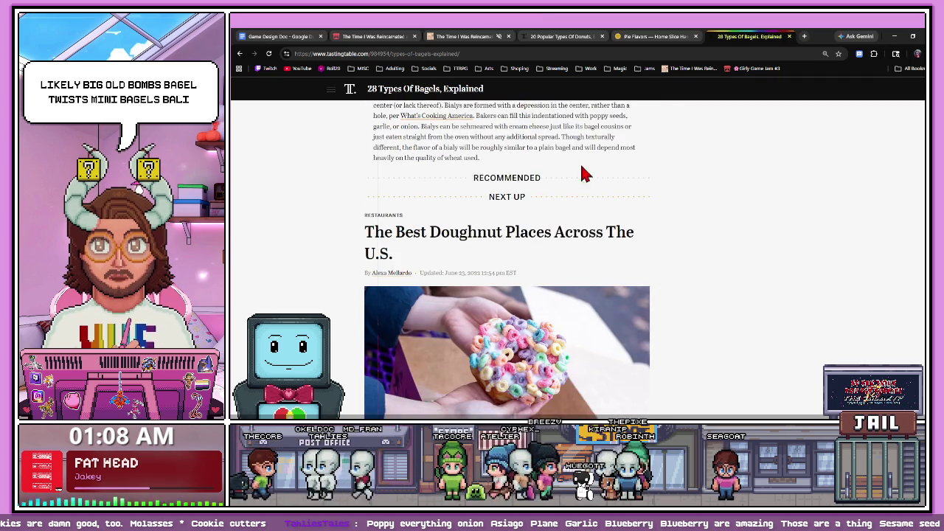
click(787, 37)
key(ctrl+1)
- Copy the Danish heading from the doc into a new browser tab's search box
scroll(493, 300, down, 3)
scroll(493, 300, up, 1)
scroll(487, 297, up, 3)
scroll(483, 294, up, 1)
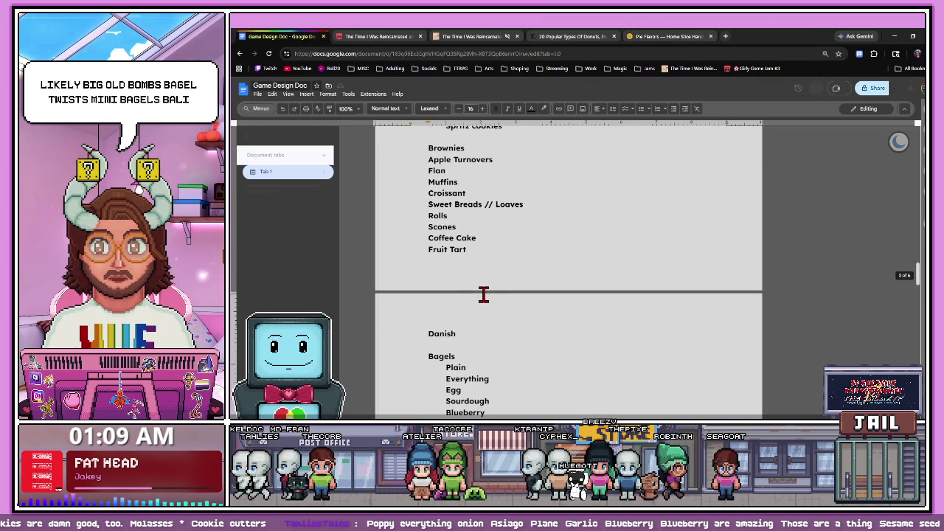
drag(458, 334, 427, 333)
key(ctrl+c)
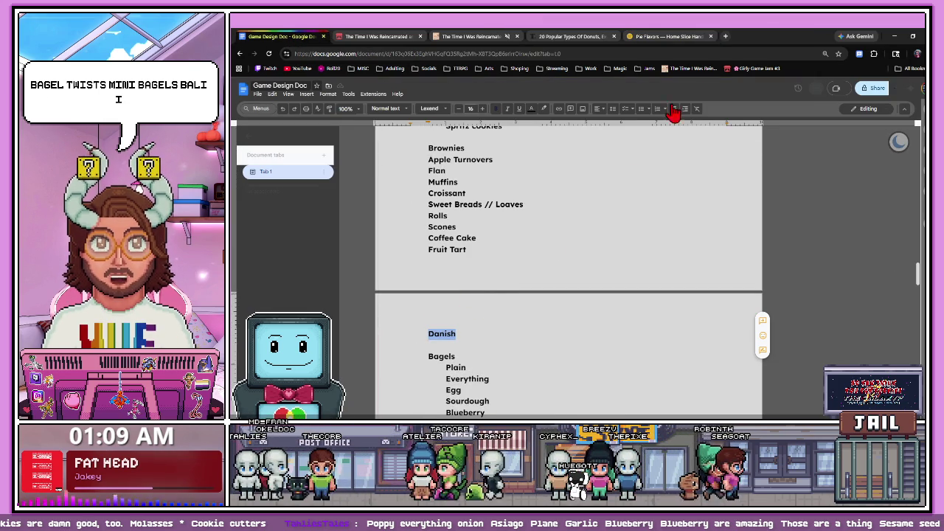
click(726, 36)
key(ctrl+v)
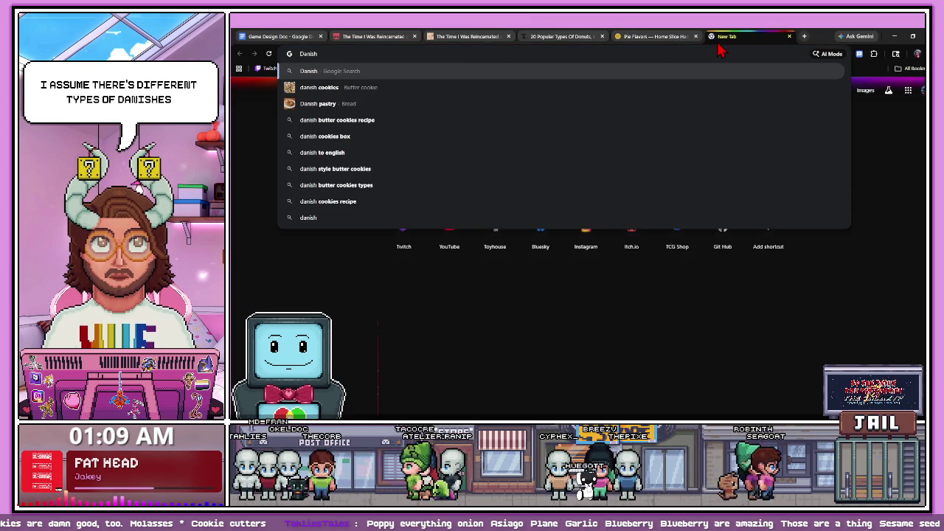
- Search 'types of danish pastries' and open the Danish Pastries 101 article
click(302, 54)
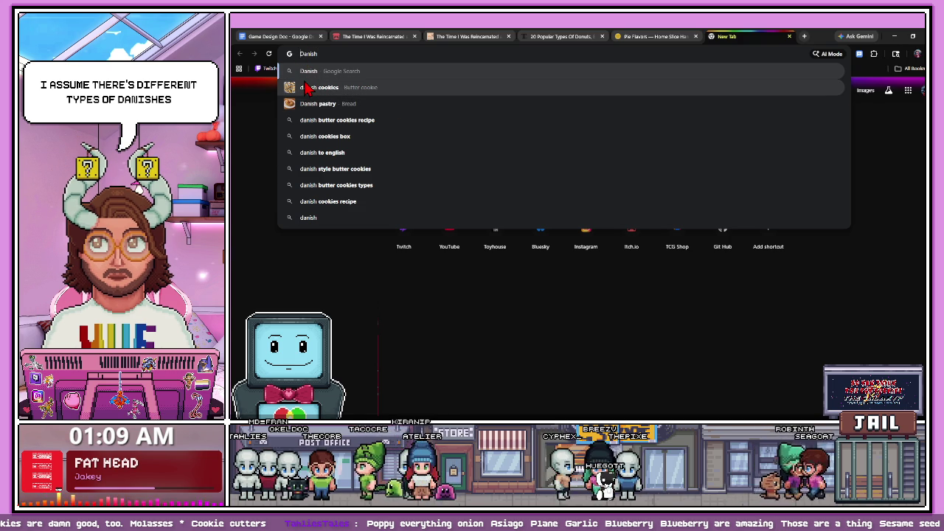
text(types of)
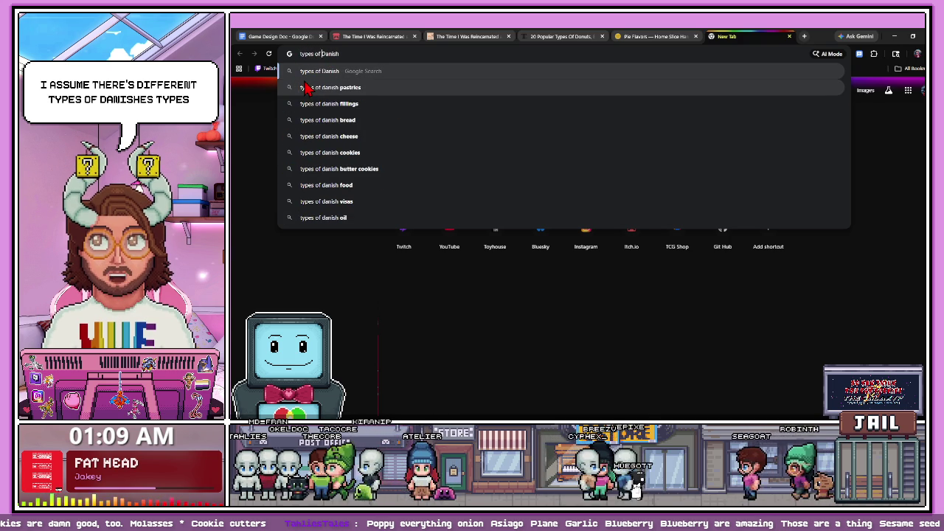
click(347, 104)
scroll(427, 222, down, 2)
scroll(424, 184, down, 3)
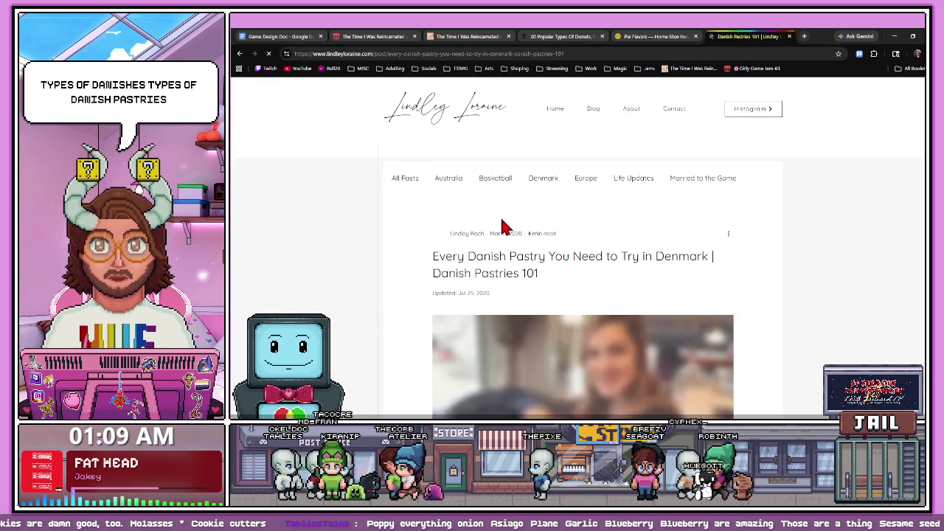
- Copy POTATO CAKE from the article and paste it under Danish in the doc
scroll(501, 226, down, 5)
scroll(495, 233, down, 3)
scroll(486, 231, down, 3)
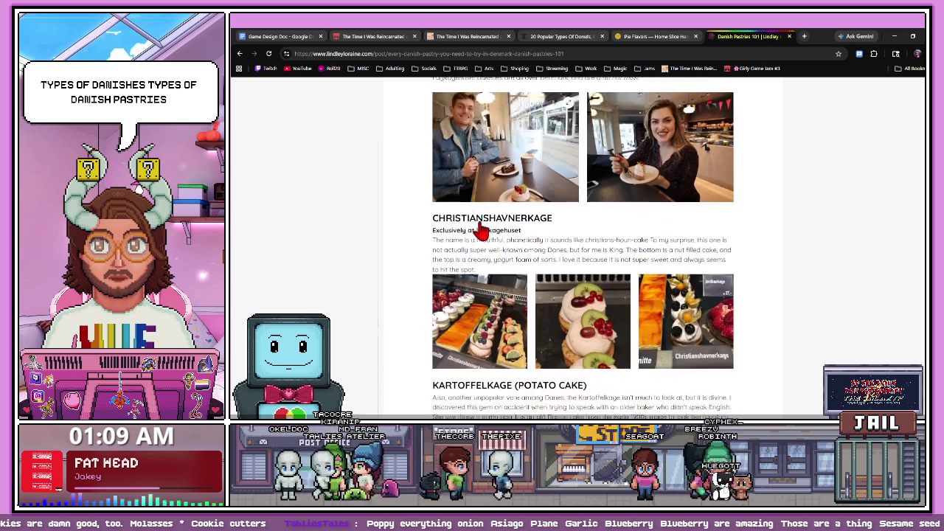
scroll(483, 231, down, 5)
scroll(480, 230, up, 1)
scroll(479, 229, up, 1)
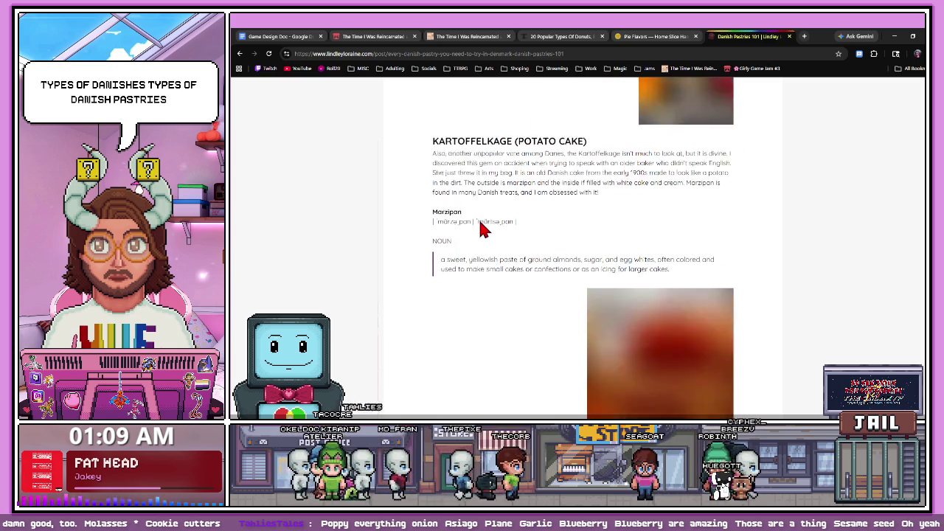
scroll(480, 221, up, 1)
scroll(479, 221, up, 3)
scroll(476, 225, up, 3)
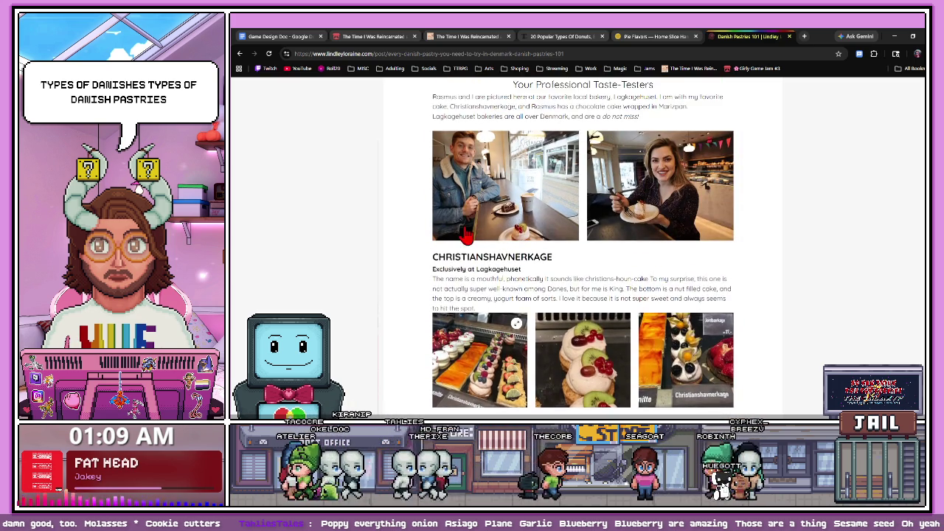
scroll(466, 234, up, 1)
scroll(465, 234, down, 6)
mouse_move(514, 234)
mouse_down()
mouse_move(586, 234)
mouse_move(518, 234)
mouse_up()
key(ctrl+c)
click(467, 235)
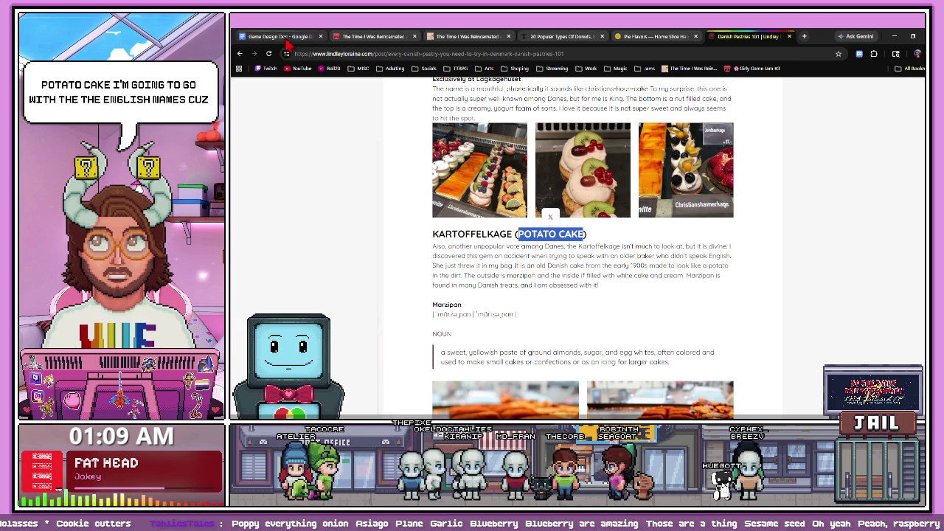
key(ctrl+2)
key(ctrl+1)
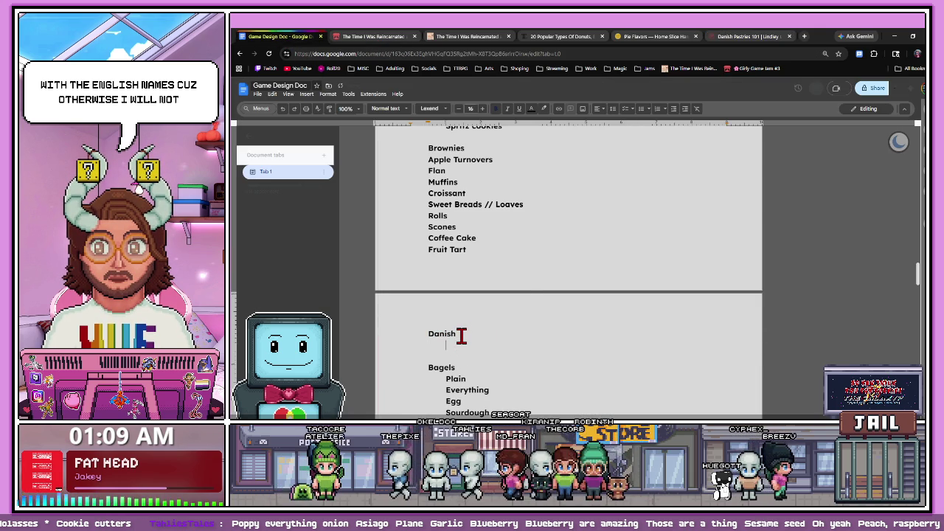
key(ctrl+v)
- Copy STRAWBERRY PIE from the article into the Danish list
key(ctrl+6)
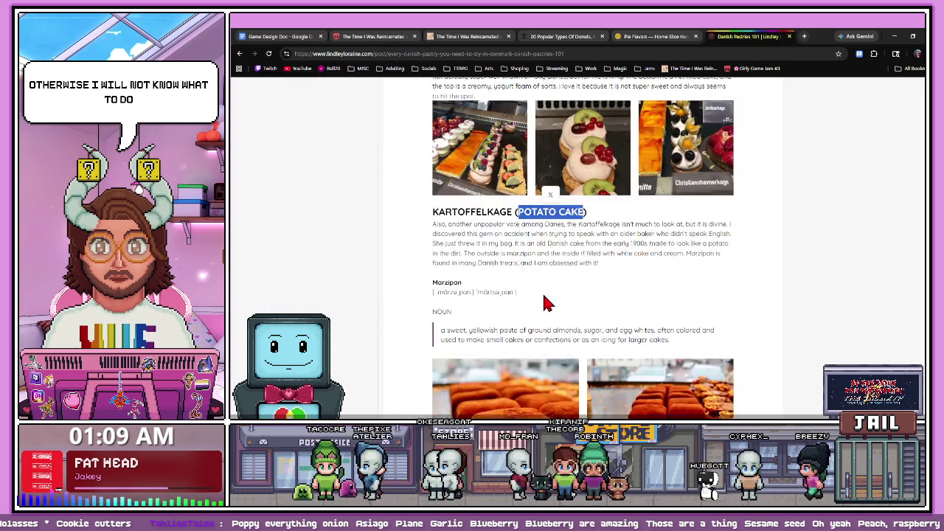
scroll(542, 295, down, 3)
scroll(548, 294, down, 2)
drag(601, 135, 520, 135)
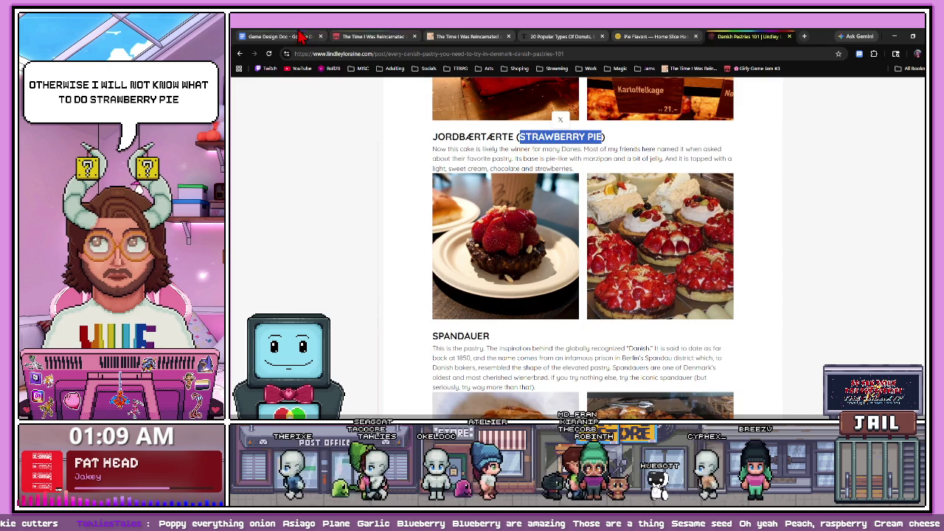
click(310, 37)
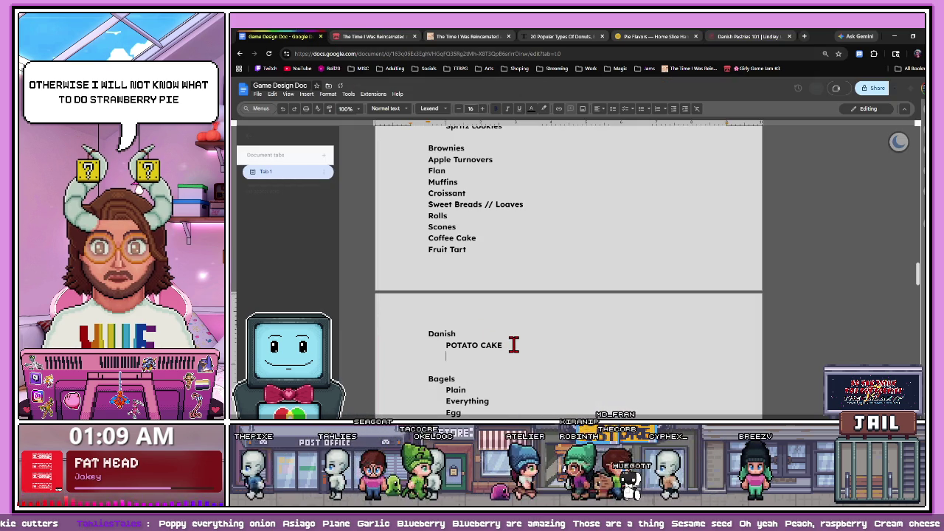
click(749, 36)
scroll(465, 245, down, 3)
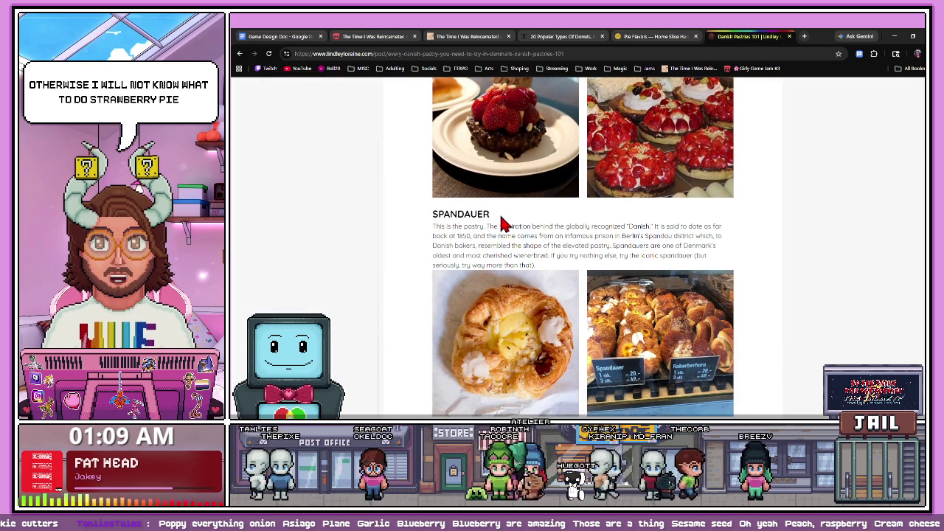
- Add SPANDAUER and CINNAMON SNAIL to the Danish list
drag(491, 214, 435, 213)
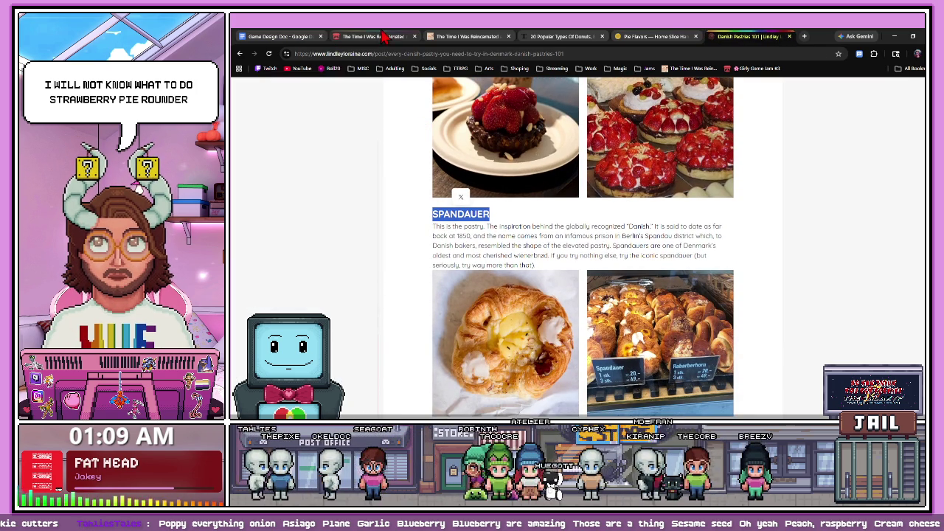
click(280, 36)
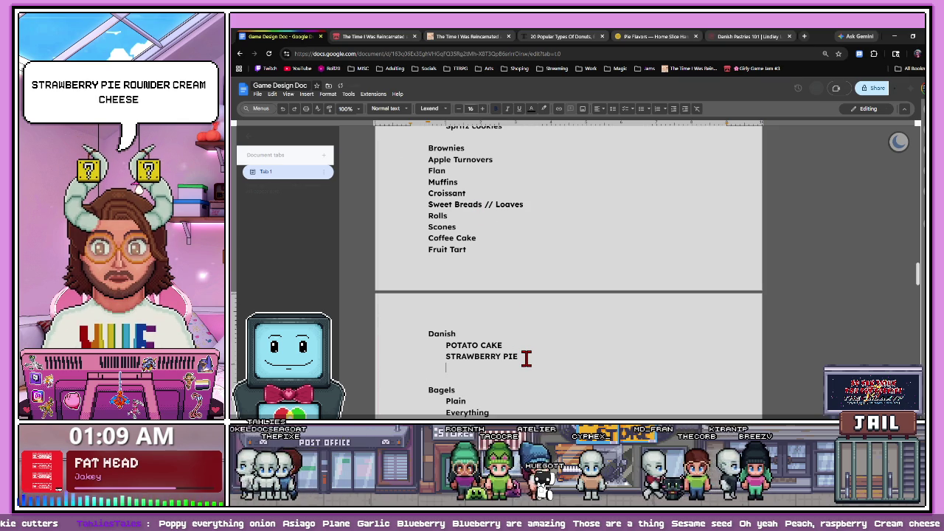
click(744, 37)
scroll(532, 250, down, 3)
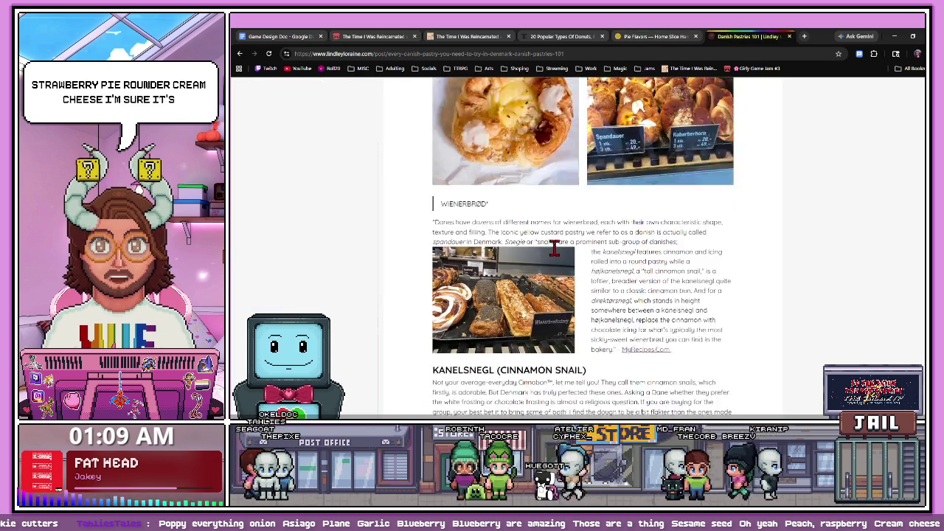
scroll(533, 250, down, 3)
scroll(533, 251, down, 3)
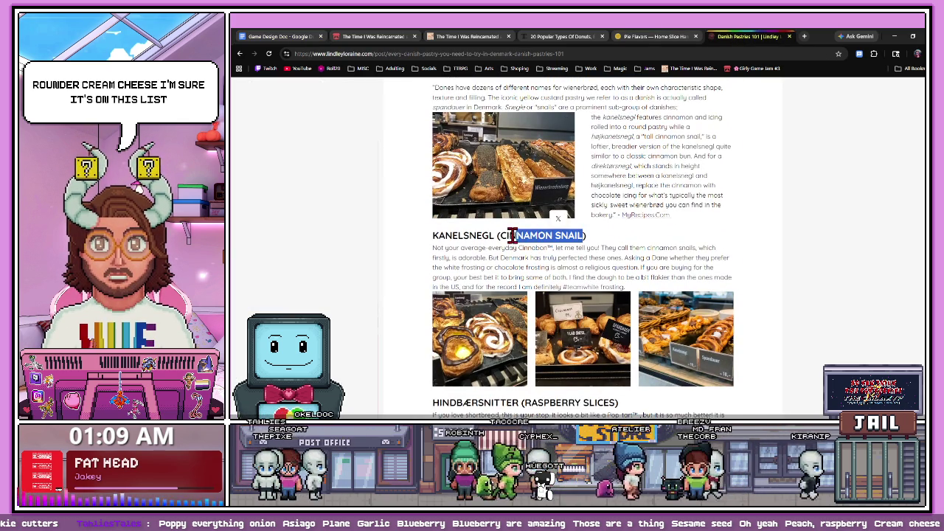
click(295, 36)
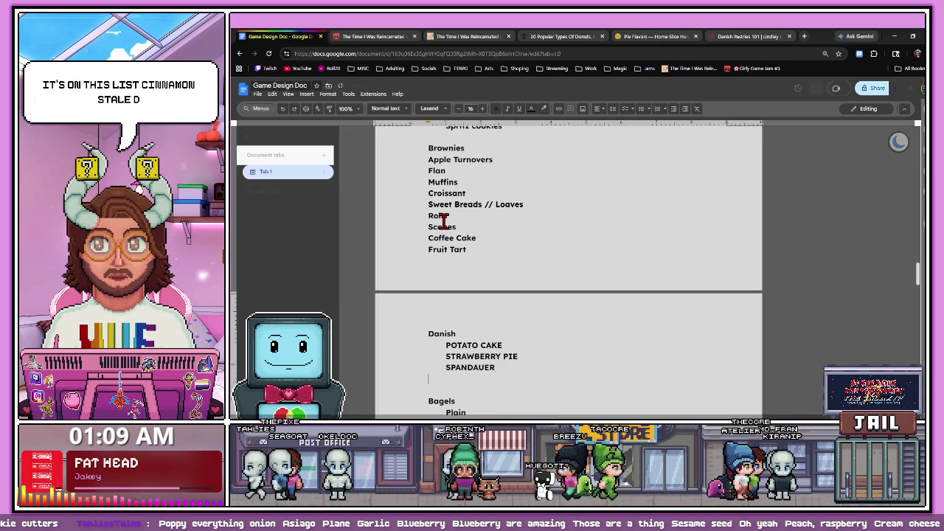
text(CINNAMON SNAIL)
- Copy RASPBERRY SLICES from the article into the Danish list
click(745, 36)
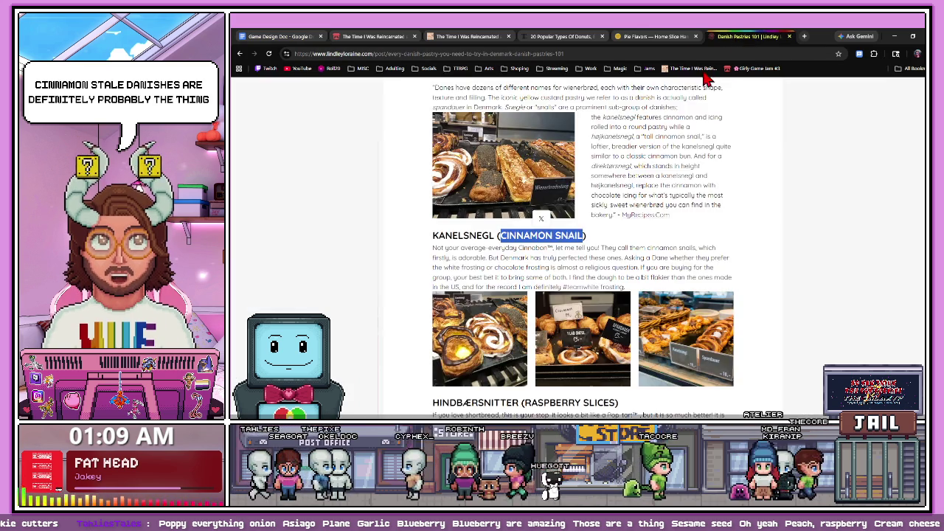
scroll(532, 283, down, 5)
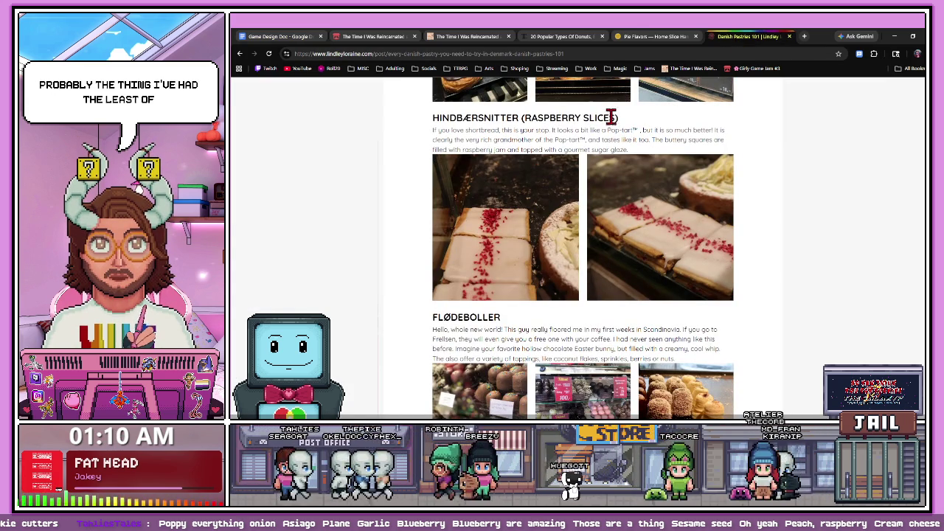
double_click(577, 117)
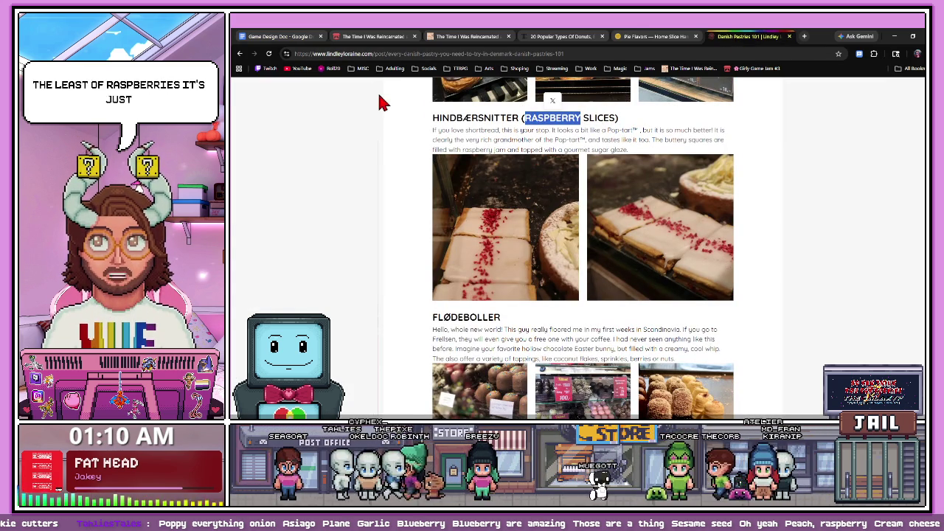
drag(616, 117, 544, 118)
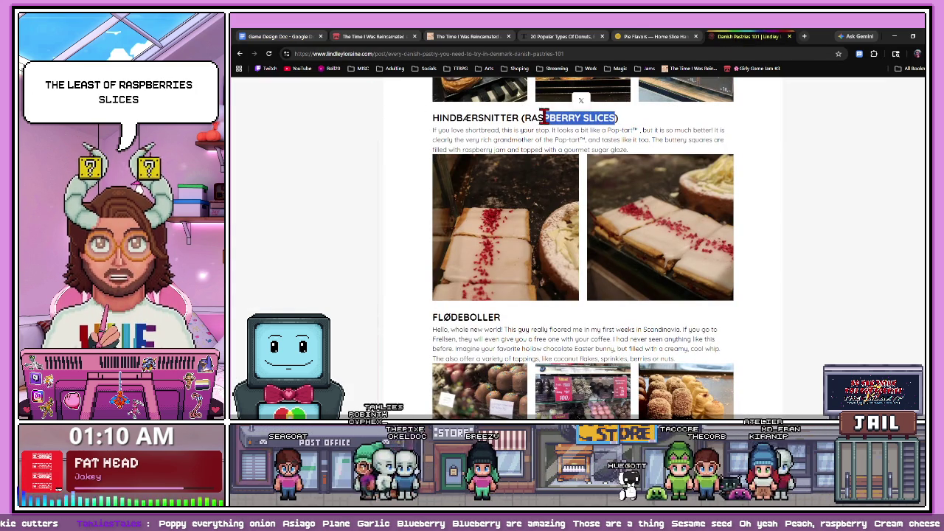
click(308, 39)
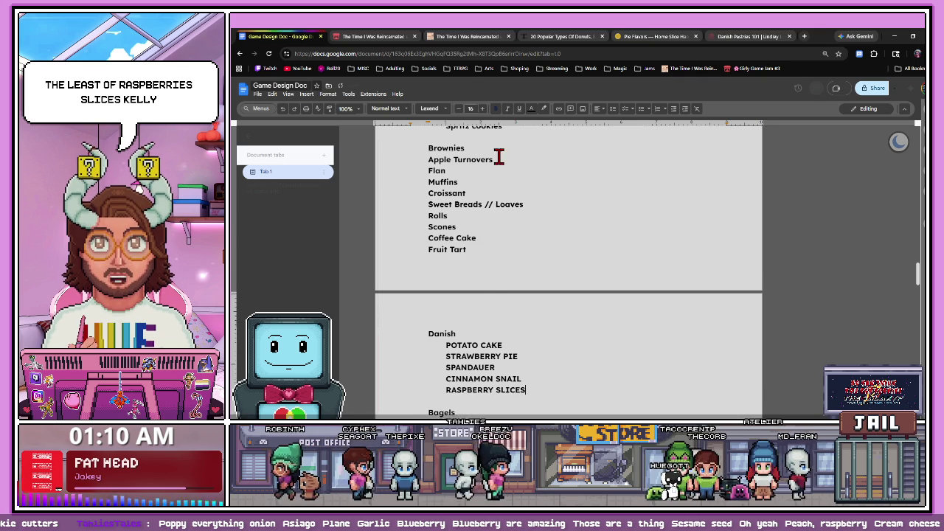
key(ctrl+shift+Tab)
- Add FLØDEBOLLER and FASTELAVNSBOLLER to the Danish list
scroll(487, 249, down, 2)
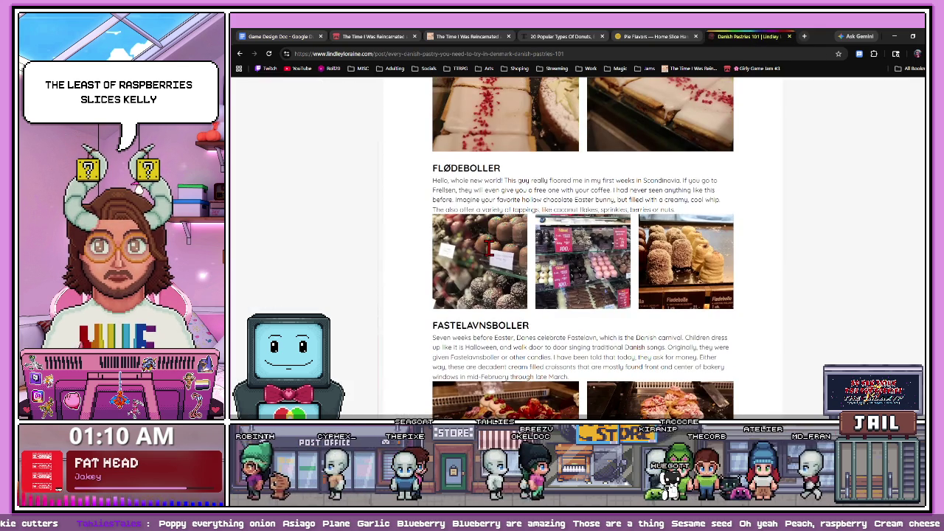
scroll(480, 245, down, 2)
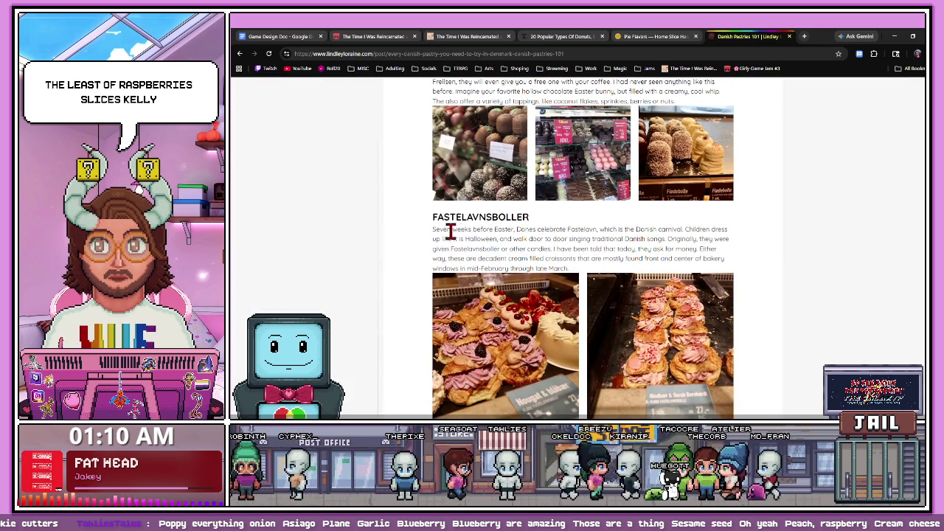
scroll(484, 231, up, 2)
drag(509, 156, 430, 154)
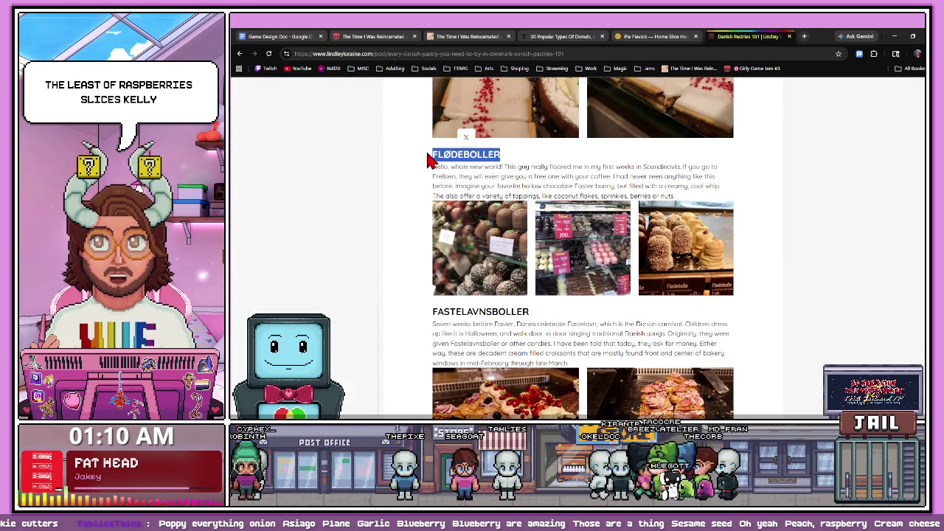
click(280, 36)
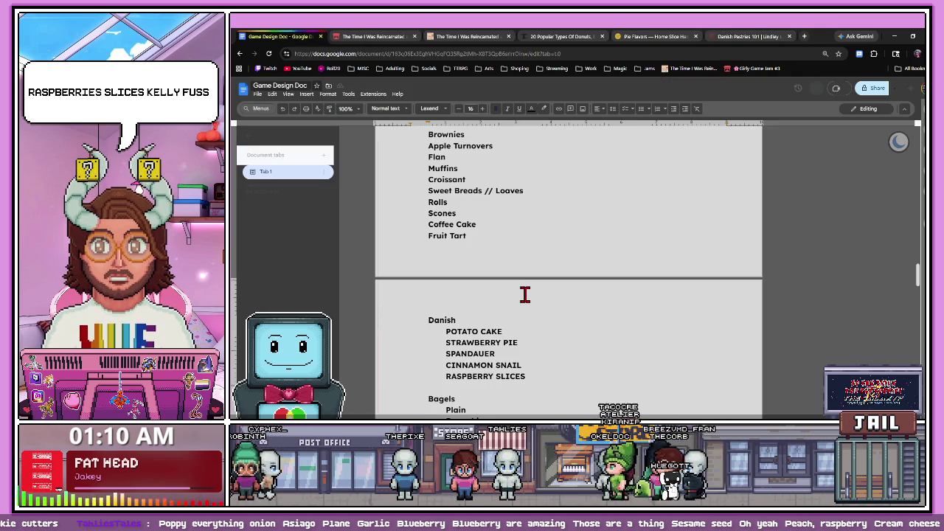
click(726, 37)
scroll(604, 213, down, 2)
drag(536, 196, 433, 190)
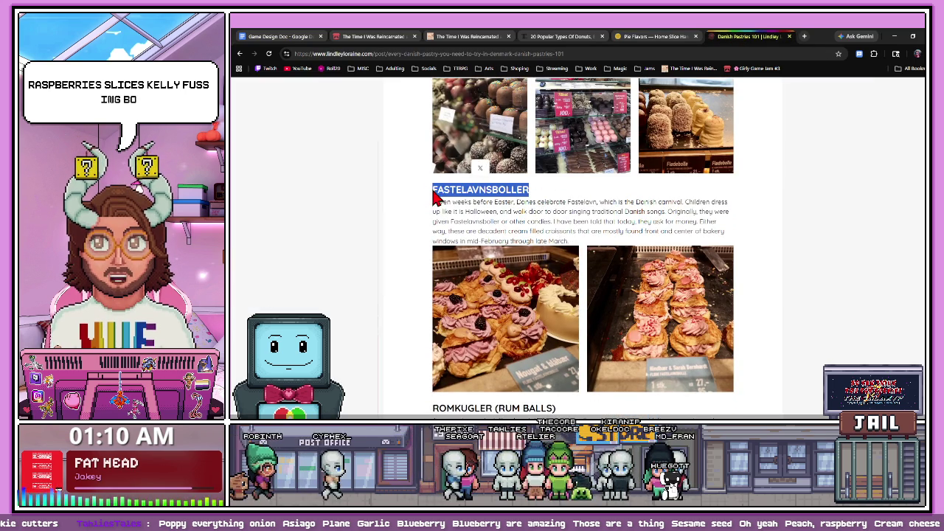
click(295, 38)
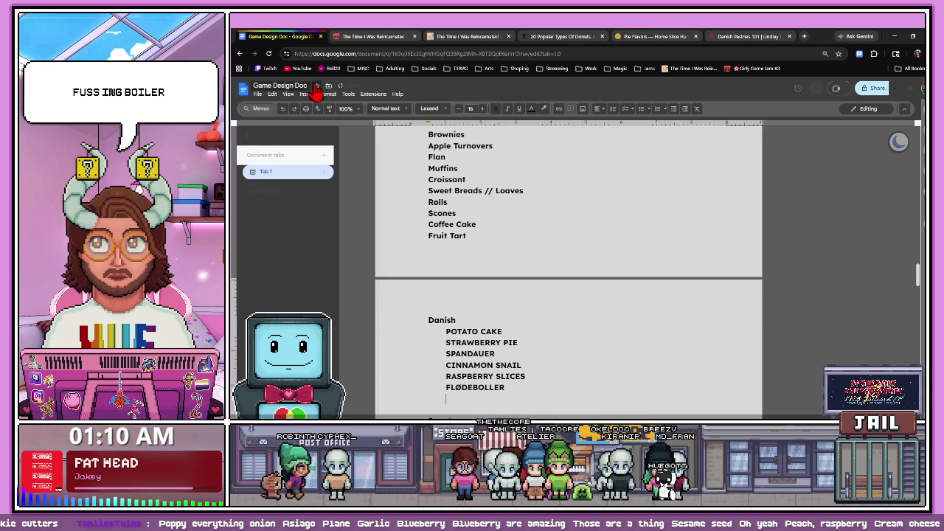
click(725, 37)
- Add RUM BALLS and TREE LOGS to the end of the Danish list
scroll(535, 243, down, 1)
scroll(535, 243, down, 1)
scroll(531, 228, down, 2)
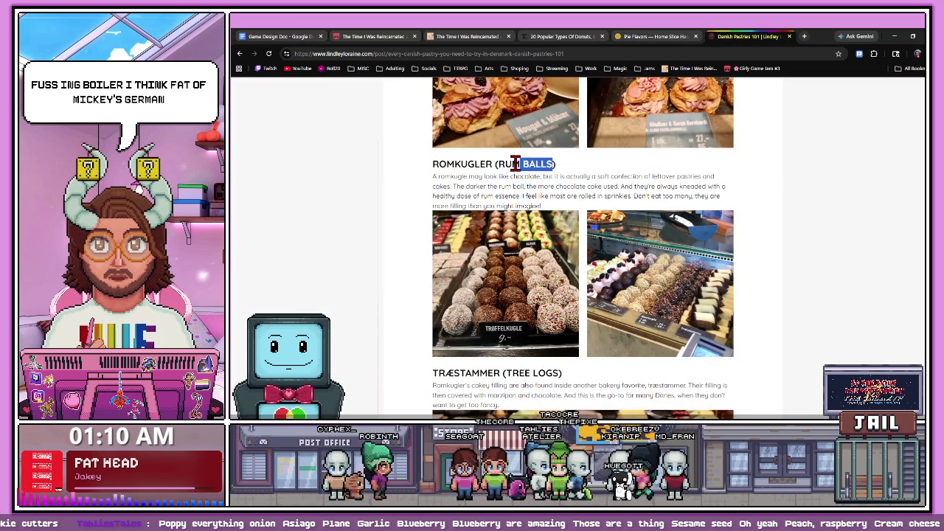
click(315, 38)
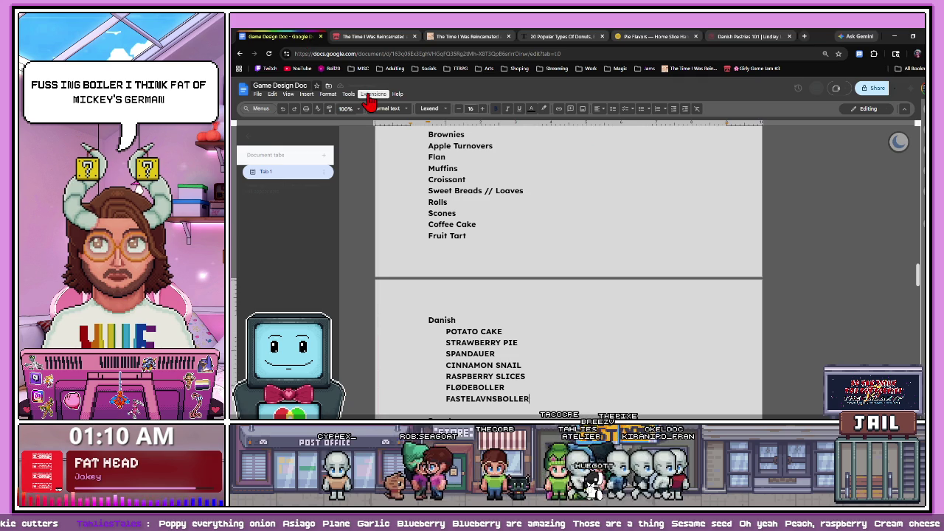
scroll(443, 244, down, 3)
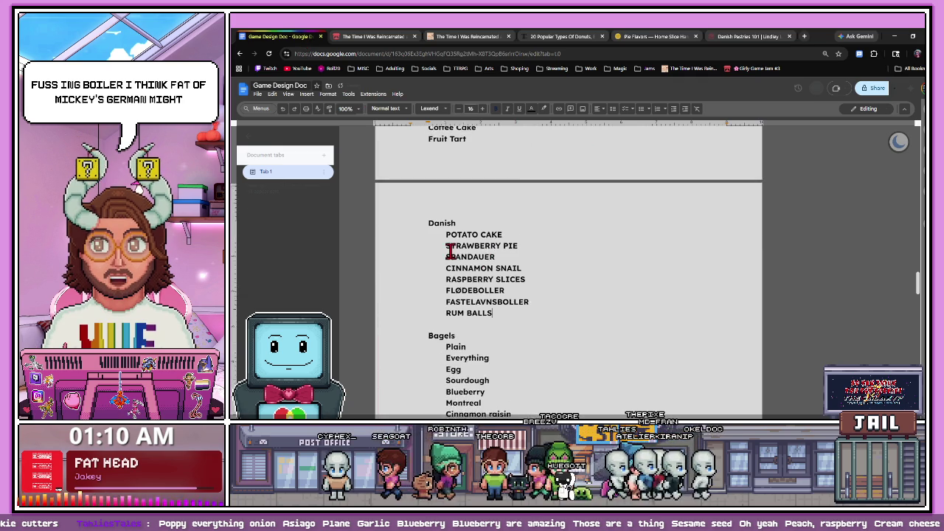
click(729, 37)
scroll(552, 238, down, 3)
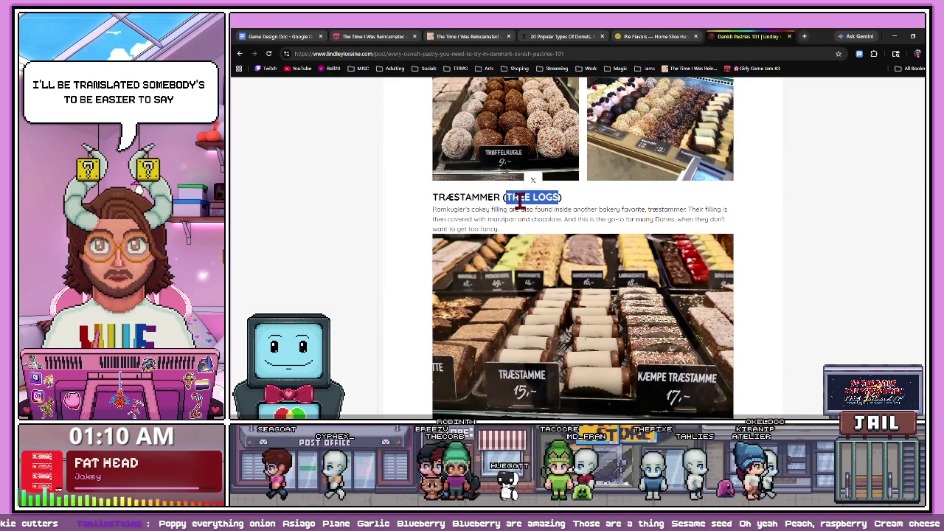
click(286, 36)
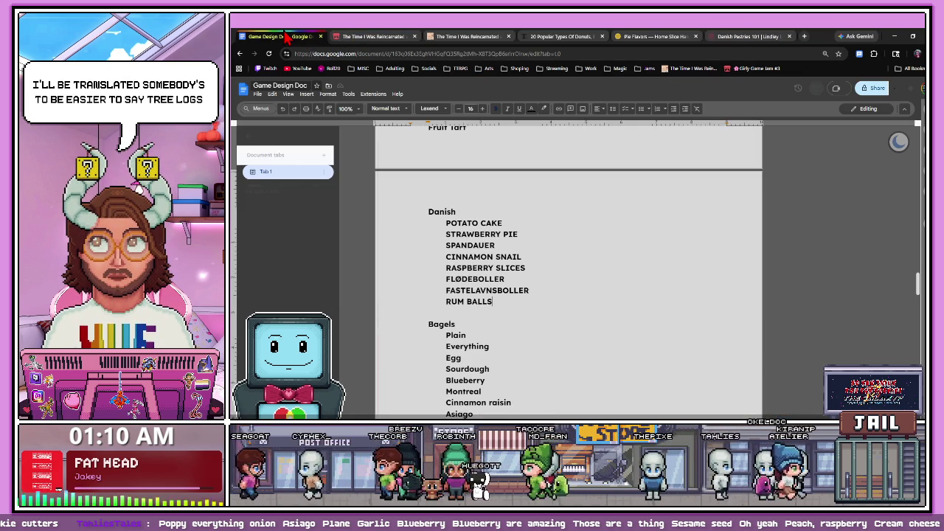
click(748, 36)
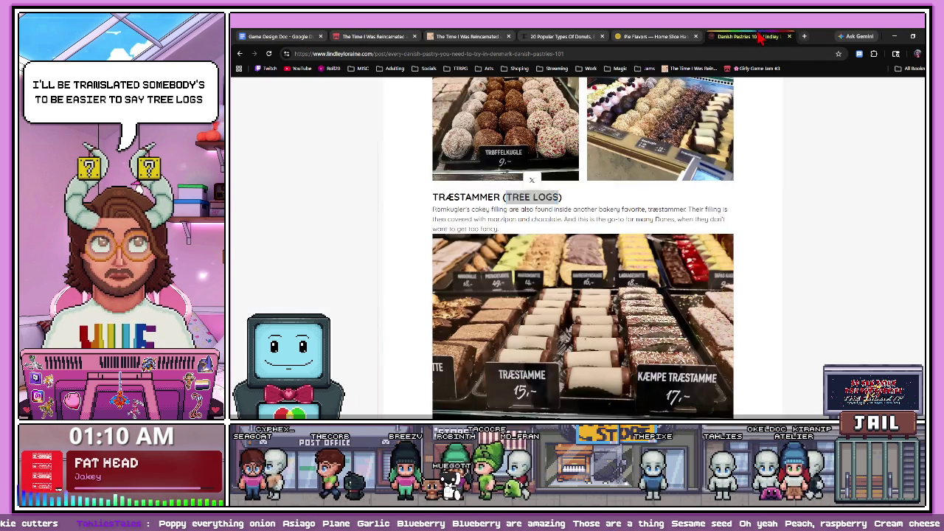
scroll(532, 224, down, 3)
scroll(532, 223, down, 2)
scroll(532, 224, down, 1)
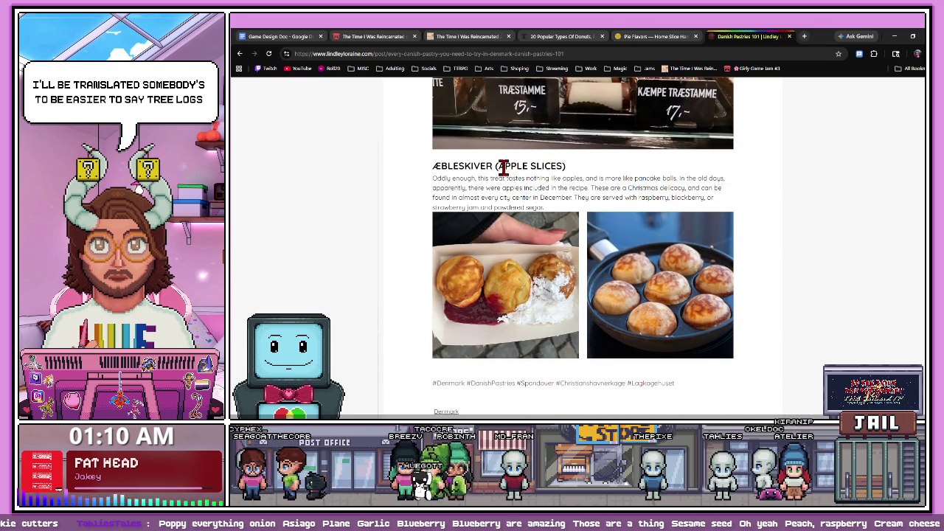
scroll(501, 159, down, 1)
scroll(506, 155, up, 1)
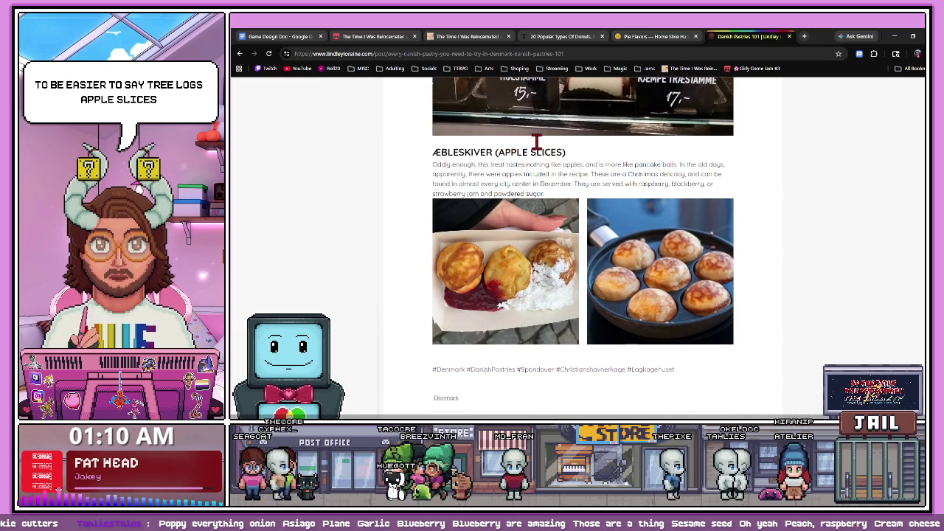
click(286, 36)
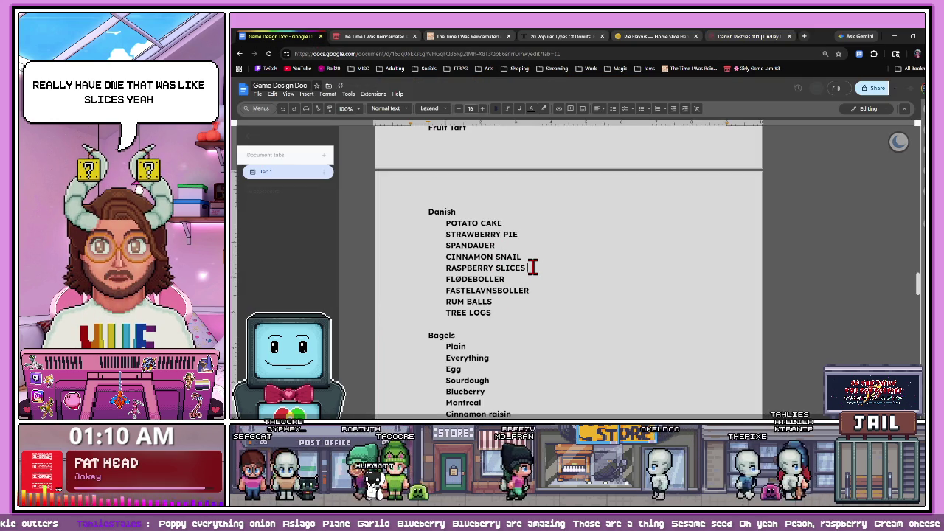
- Label RASPBERRY SLICES as (Fruit) and close the Danish pastries article
text(friut)
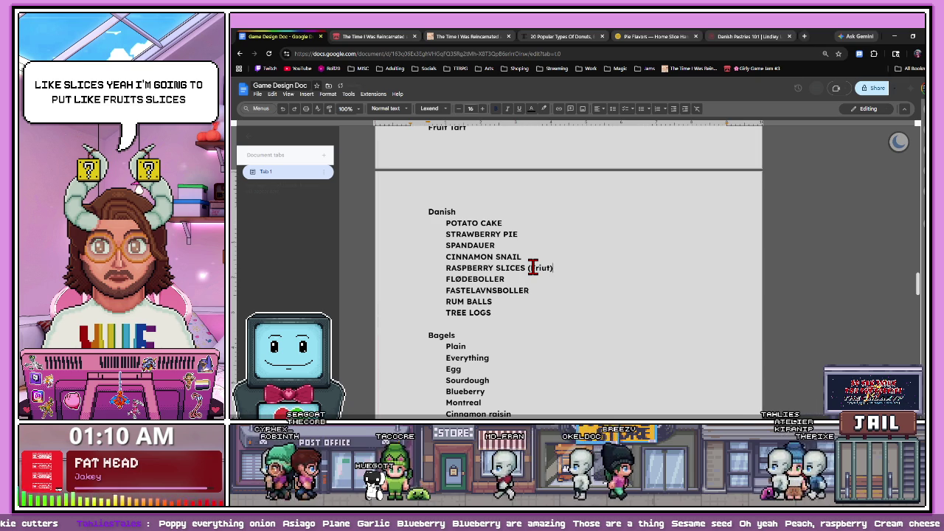
key(BackSpace)
key(BackSpace)
key(BackSpace)
text(Fruit))
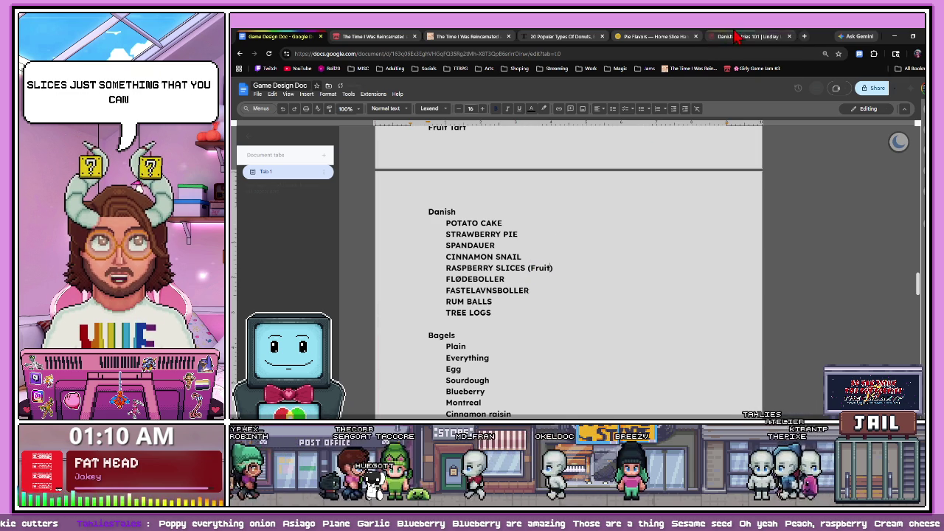
key(ctrl+shift+Tab)
scroll(501, 377, down, 5)
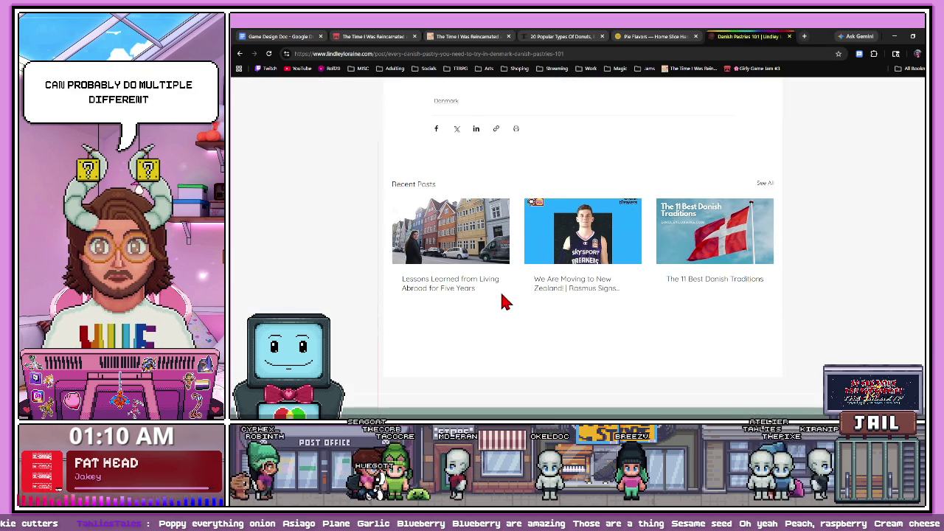
click(788, 36)
click(298, 37)
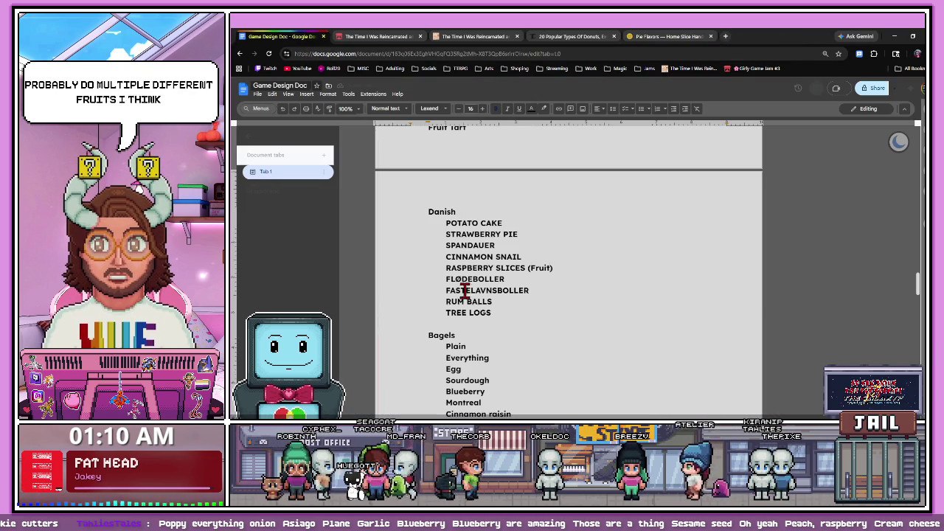
- Add Cream Cheese and 'Peach, raspberry' as new Danish entries below TREE LOGS
key(Return)
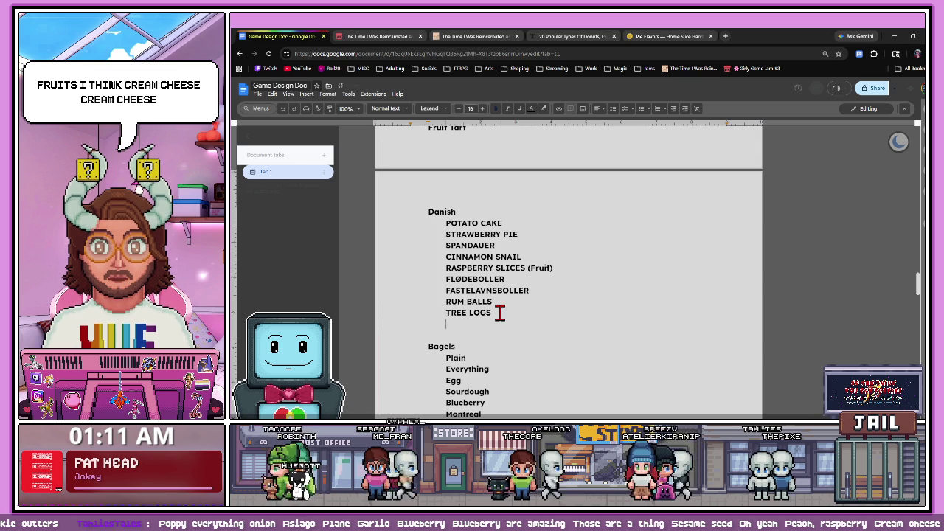
text(CreamChss)
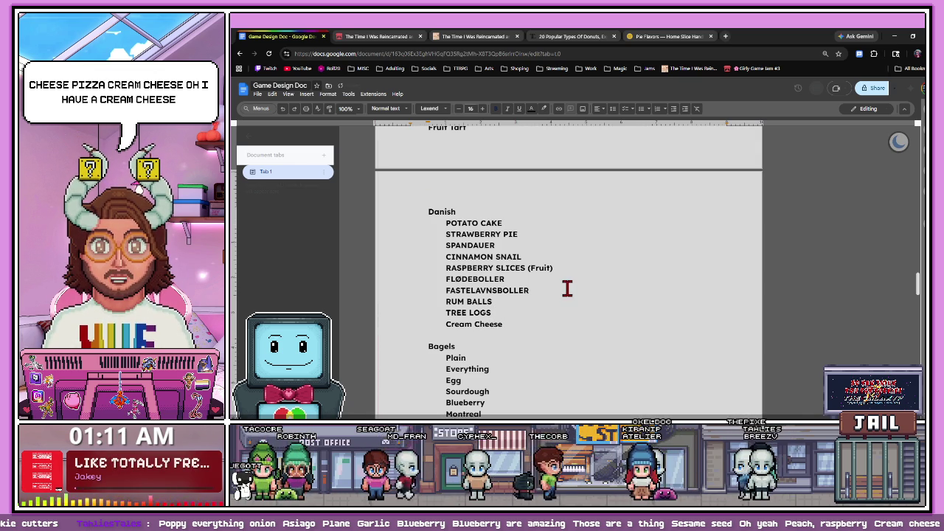
click(514, 329)
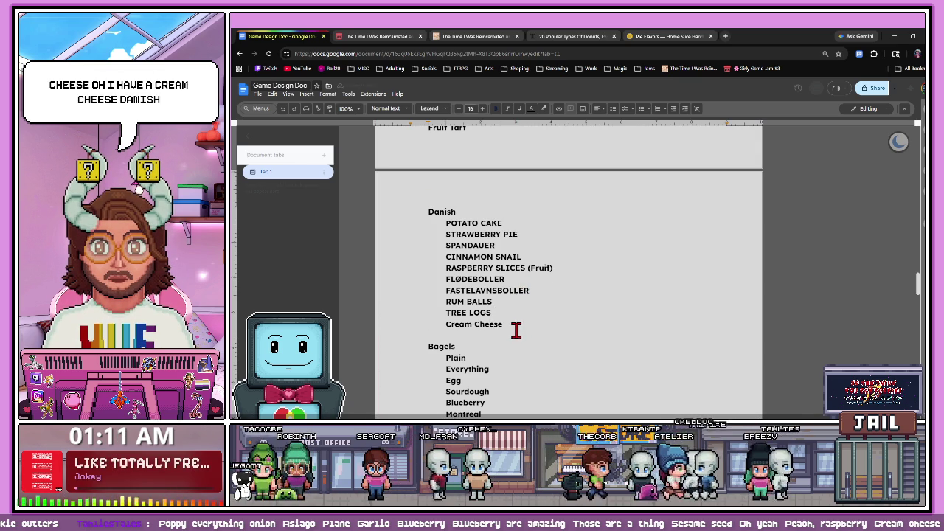
scroll(511, 322, down, 1)
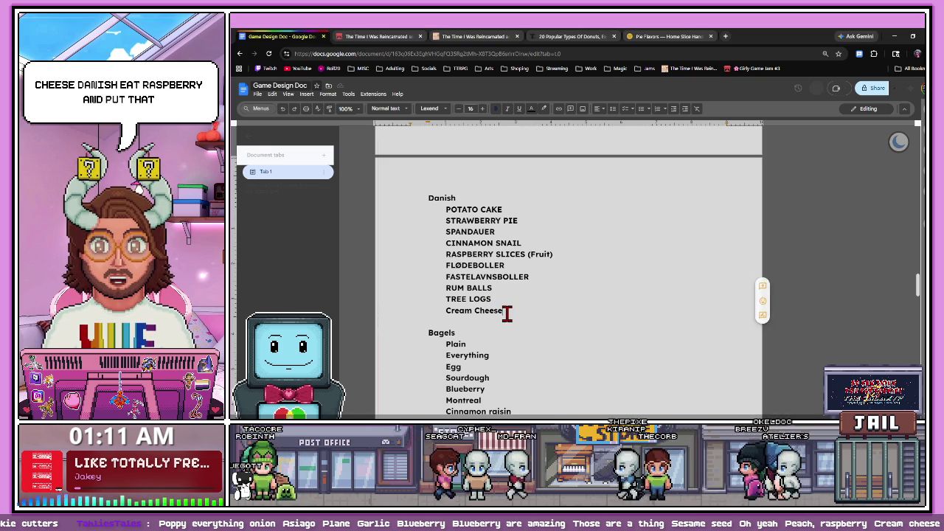
key(Return)
key(Return)
key(shift+Tab)
text(Peach, raspberry)
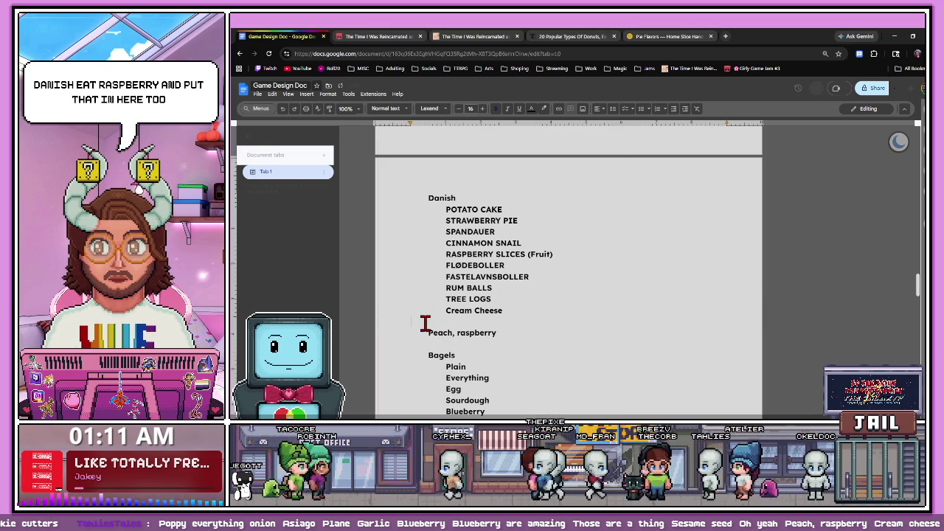
click(425, 323)
key(BackSpace)
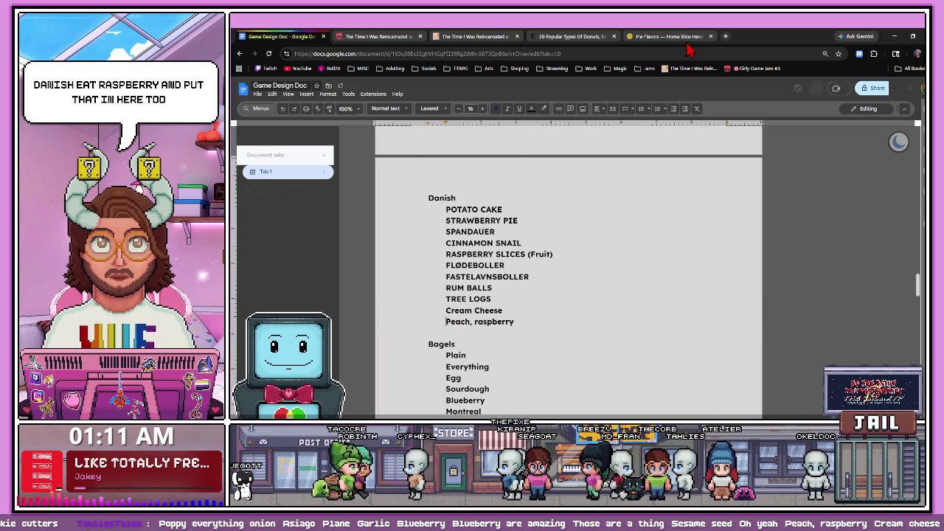
click(667, 36)
click(329, 36)
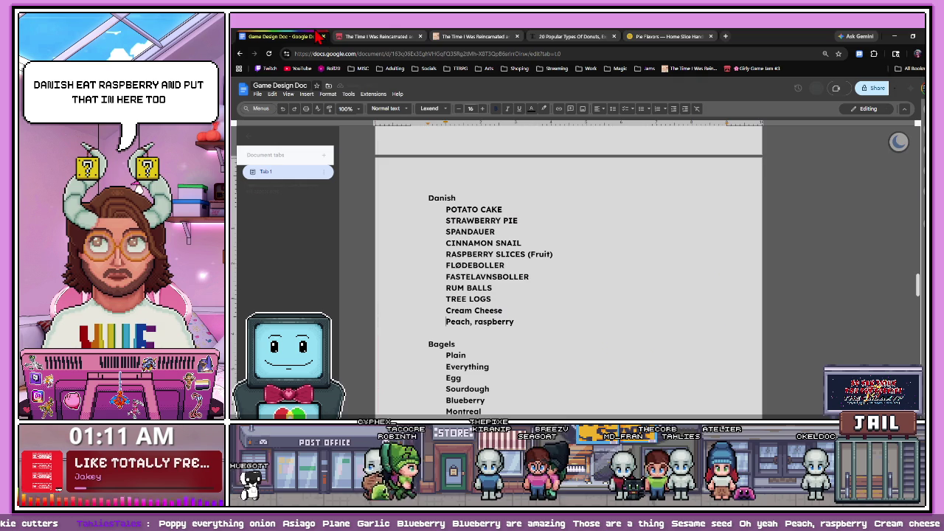
- Insert a blank line after Brownies in the dessert list
scroll(500, 282, down, 3)
scroll(500, 283, down, 2)
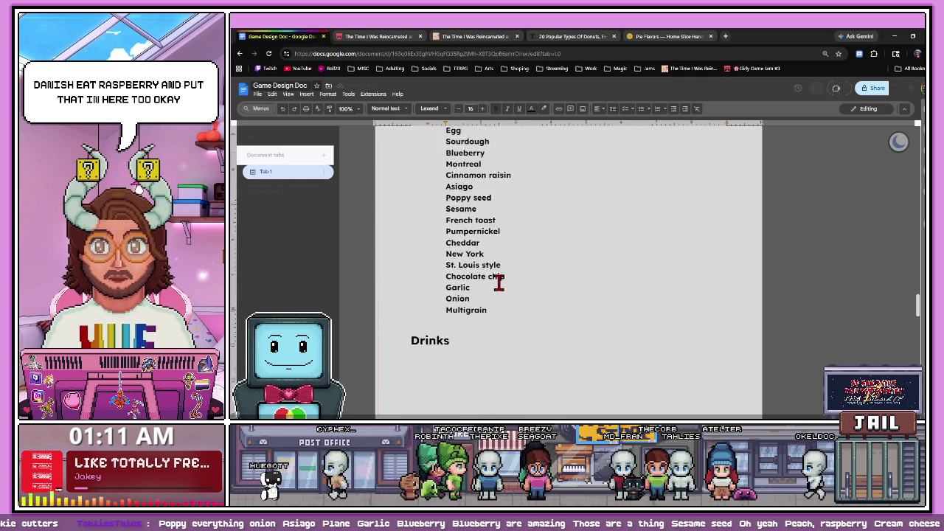
scroll(496, 283, up, 5)
scroll(494, 283, up, 2)
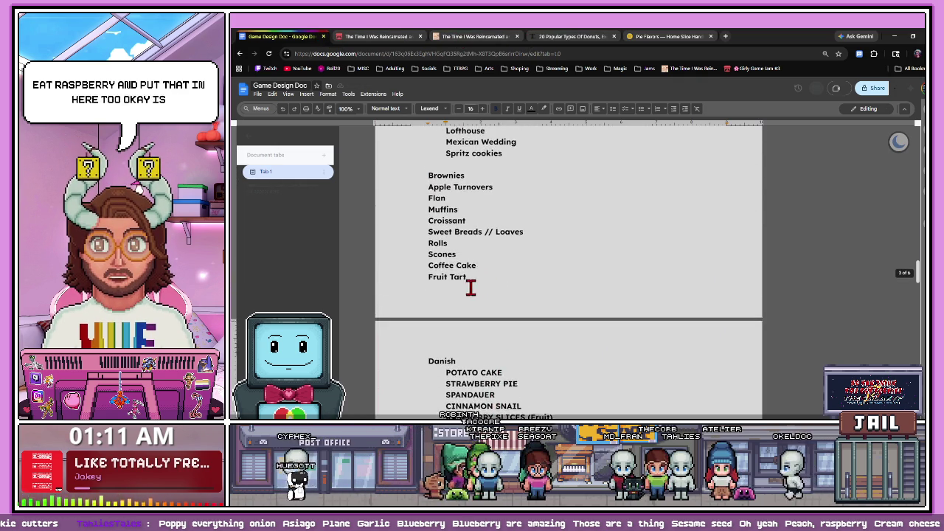
scroll(469, 295, down, 1)
scroll(449, 346, down, 3)
scroll(446, 255, up, 3)
scroll(480, 273, up, 3)
drag(477, 278, 424, 276)
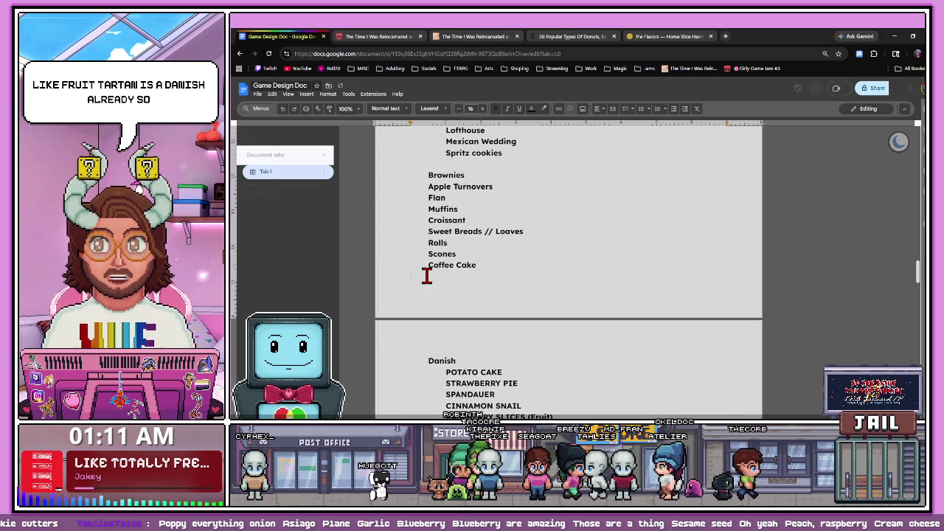
scroll(431, 276, up, 1)
scroll(453, 297, up, 1)
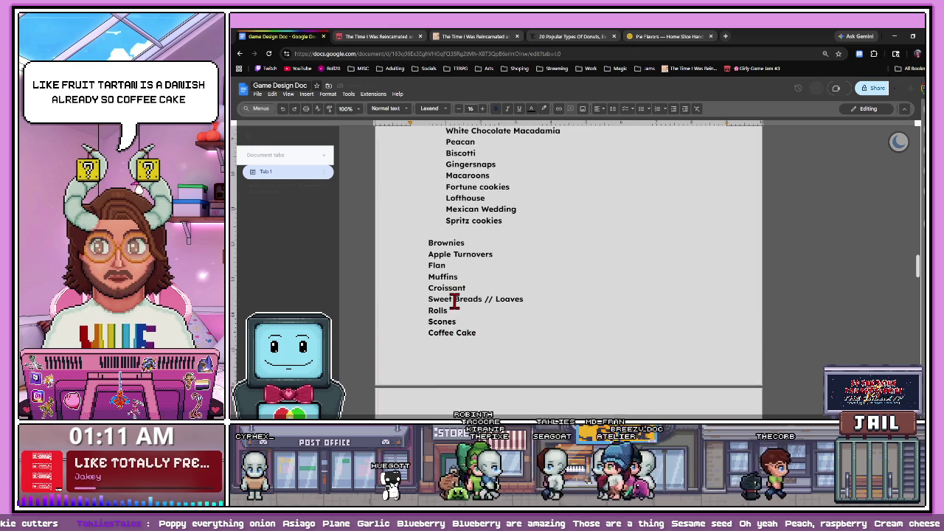
scroll(452, 302, up, 1)
click(471, 270)
key(Return)
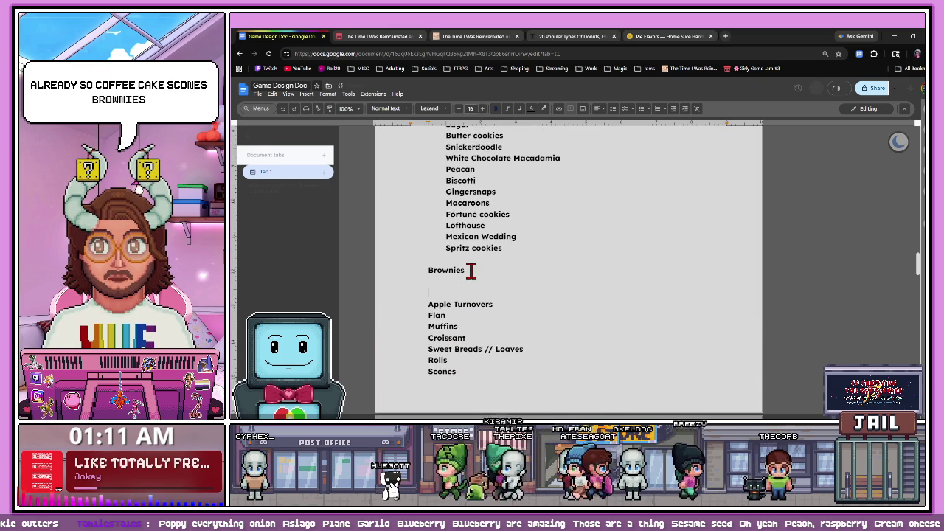
- Remove the leftover note under Brownies
scroll(443, 290, up, 2)
scroll(447, 293, up, 2)
scroll(444, 293, up, 3)
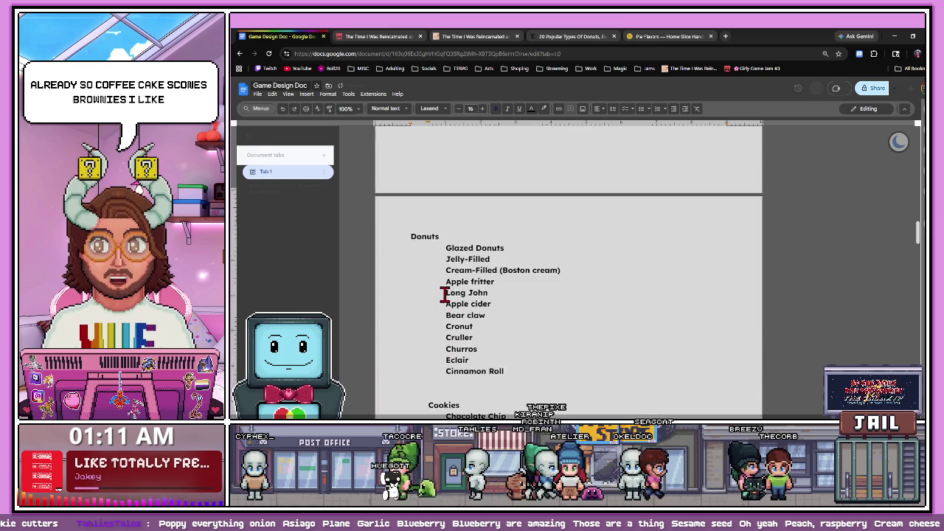
scroll(461, 301, down, 10)
scroll(458, 305, up, 1)
scroll(460, 305, up, 4)
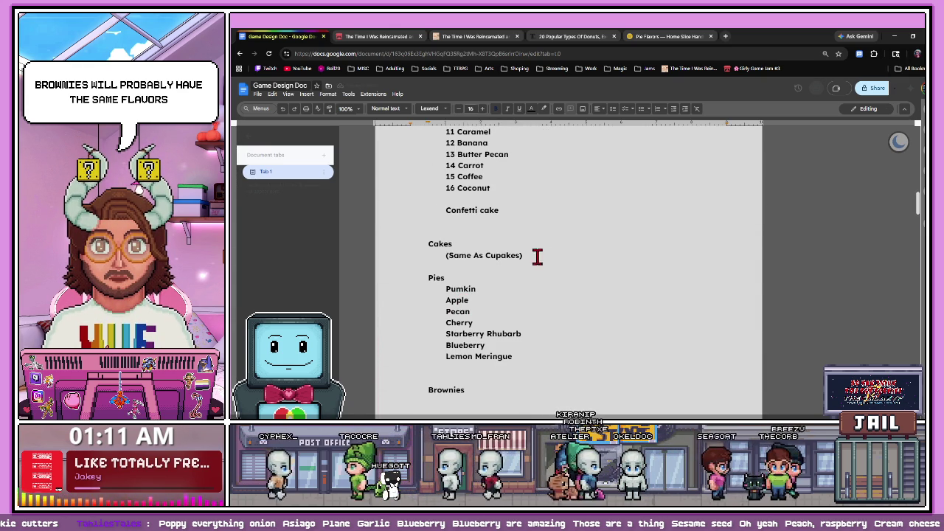
drag(531, 253, 446, 253)
scroll(455, 295, down, 1)
scroll(455, 308, up, 8)
scroll(460, 306, down, 3)
scroll(453, 310, down, 2)
click(447, 322)
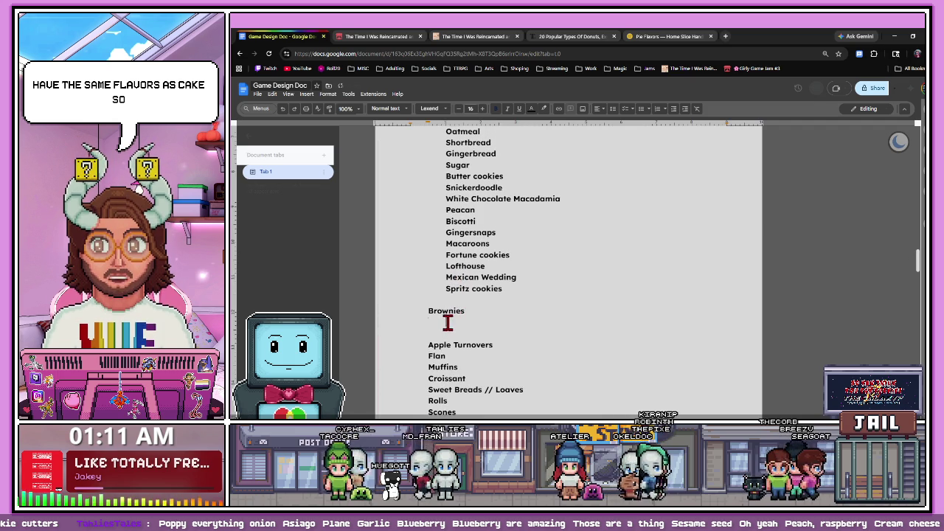
key(ctrl+z)
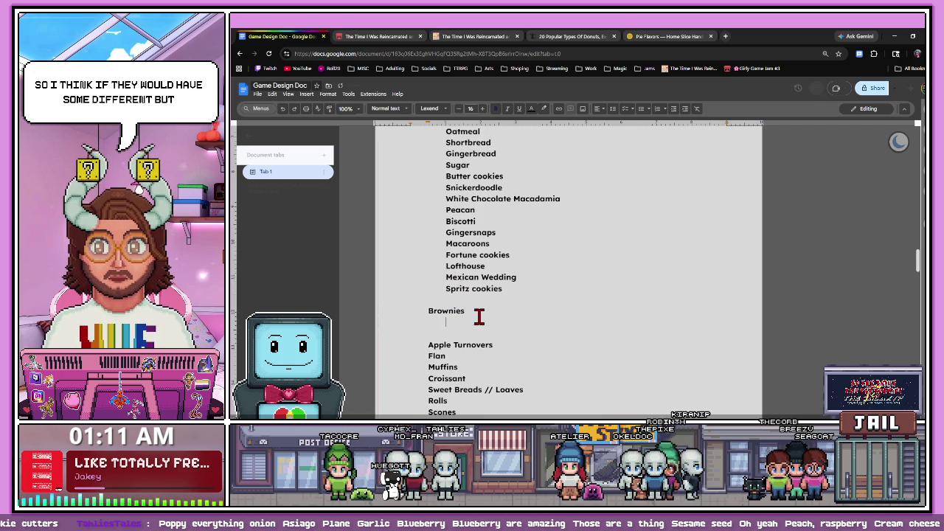
- Copy Apple Turnovers onto a new indented line below Spritz cookies
scroll(479, 316, down, 1)
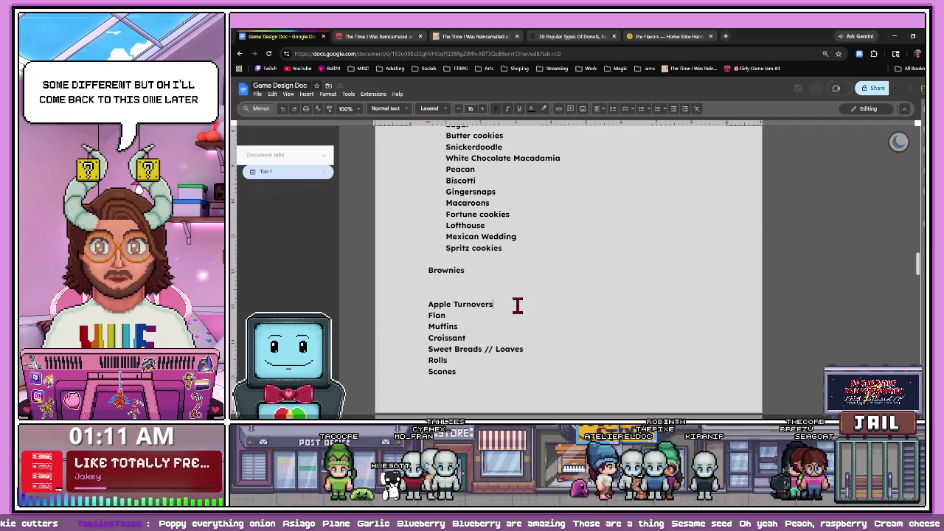
drag(517, 306, 430, 303)
key(ctrl+c)
double_click(518, 247)
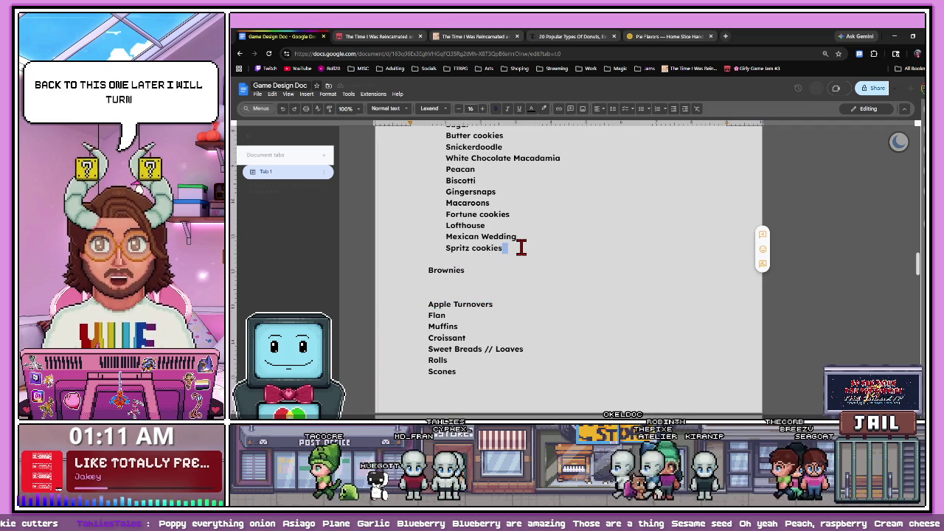
key(Return)
key(ctrl+v)
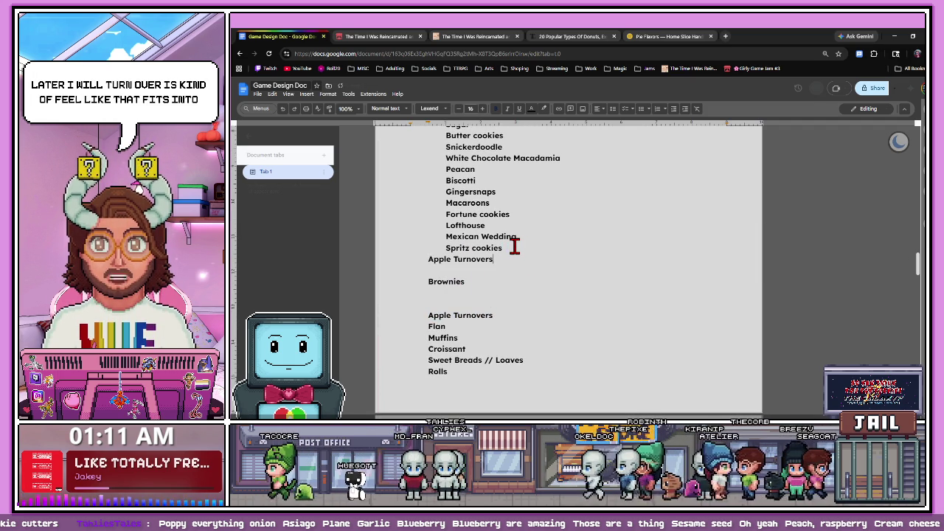
key(Tab)
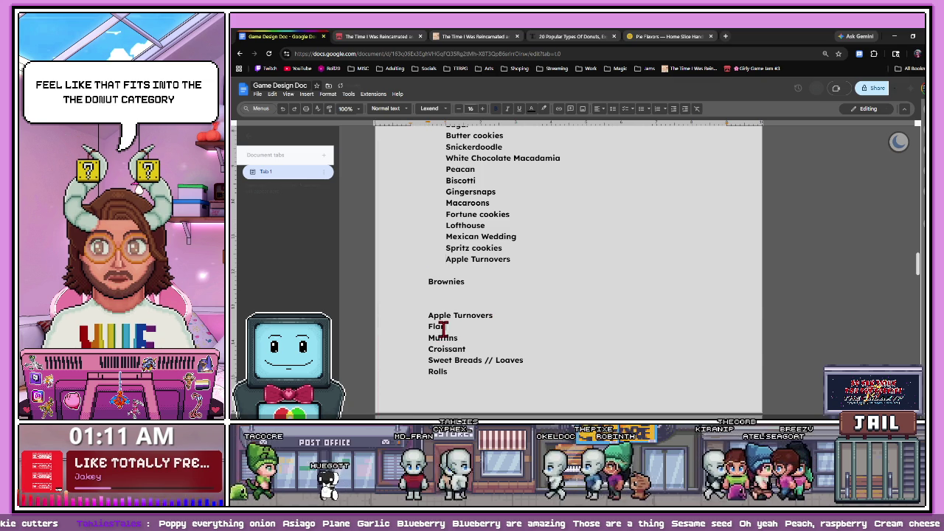
double_click(443, 327)
click(472, 345)
drag(475, 348, 428, 350)
scroll(428, 350, down, 2)
- Scroll down the document to the Drinks heading below the Bagels list
click(474, 309)
scroll(474, 310, down, 2)
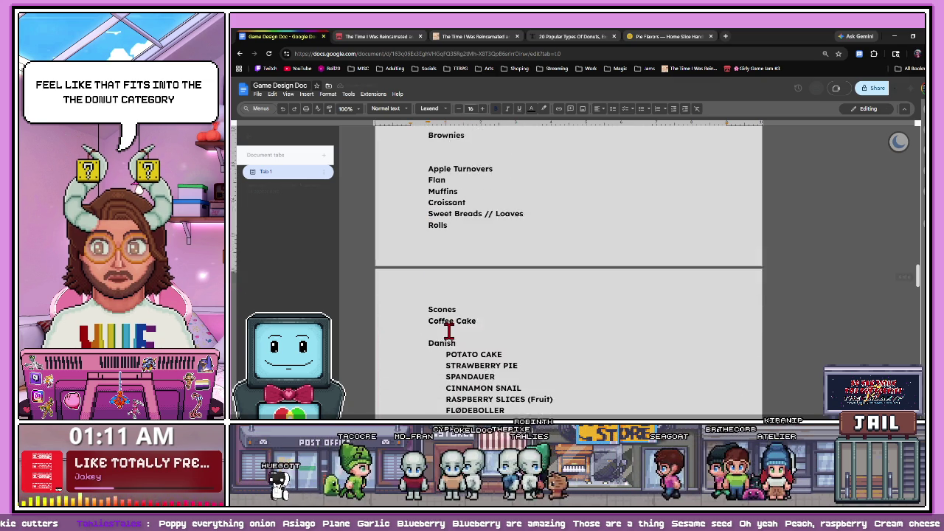
scroll(448, 331, down, 1)
scroll(450, 295, down, 1)
scroll(445, 289, down, 3)
scroll(445, 289, down, 5)
scroll(446, 289, down, 3)
scroll(445, 289, down, 4)
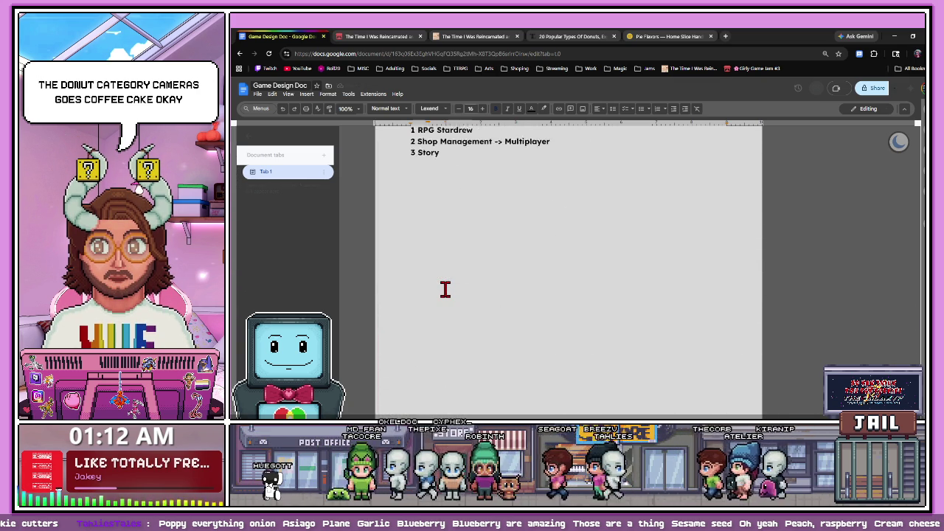
scroll(443, 289, up, 3)
scroll(444, 290, down, 3)
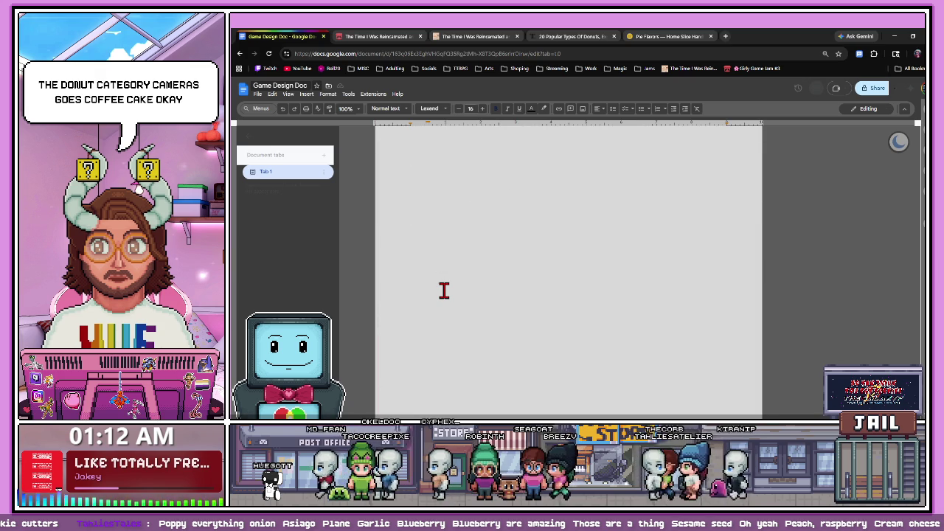
scroll(415, 312, up, 3)
scroll(415, 312, up, 5)
scroll(415, 312, up, 5)
scroll(415, 312, down, 1)
scroll(415, 312, down, 1)
scroll(415, 312, up, 3)
scroll(415, 312, up, 3)
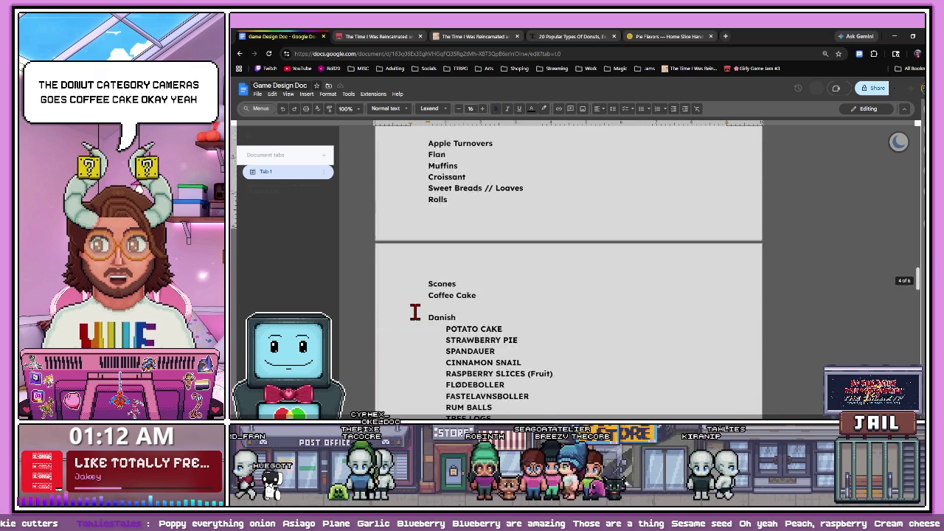
scroll(415, 312, up, 3)
scroll(412, 312, up, 1)
scroll(594, 250, up, 3)
scroll(415, 331, up, 1)
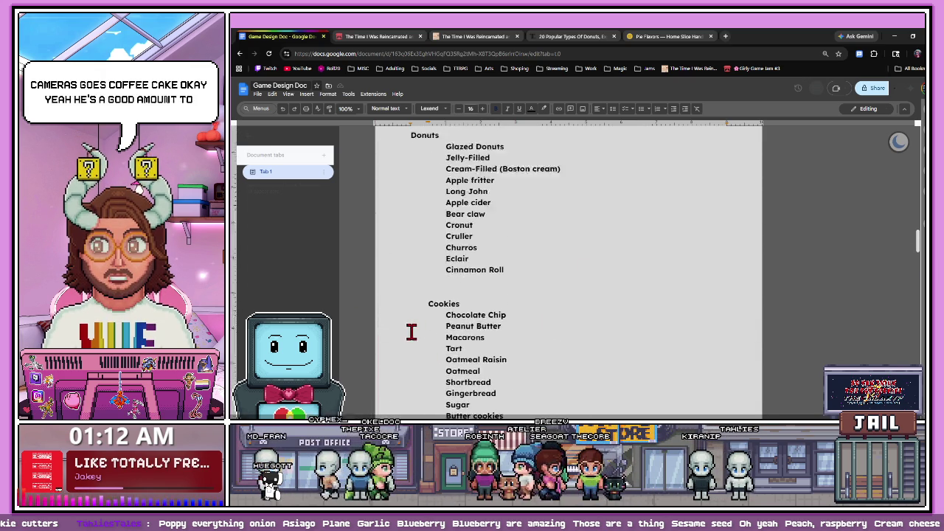
scroll(409, 342, up, 3)
scroll(408, 342, down, 5)
scroll(406, 345, down, 2)
scroll(423, 362, down, 5)
scroll(423, 358, down, 2)
scroll(408, 365, down, 1)
click(453, 310)
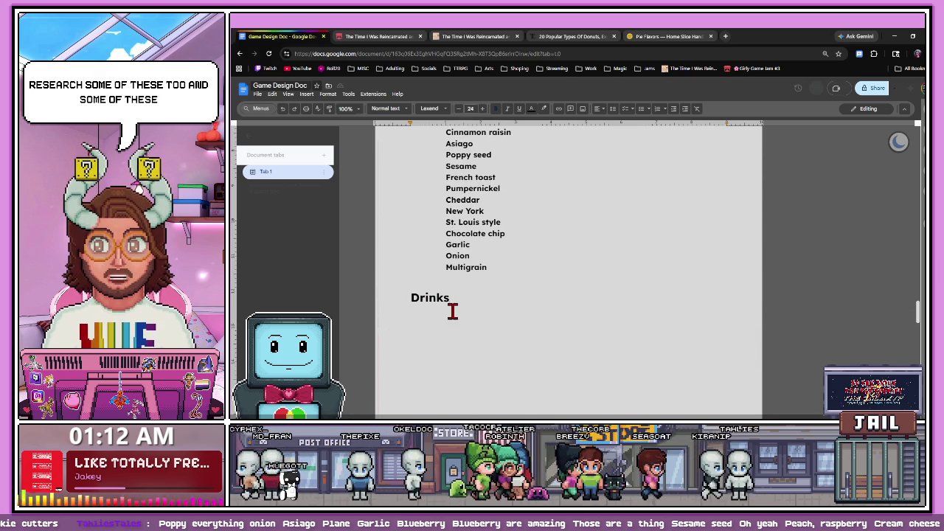
- Create an empty indented list line under Drinks by copying a bagel item and clearing its text
drag(485, 267, 421, 265)
click(424, 317)
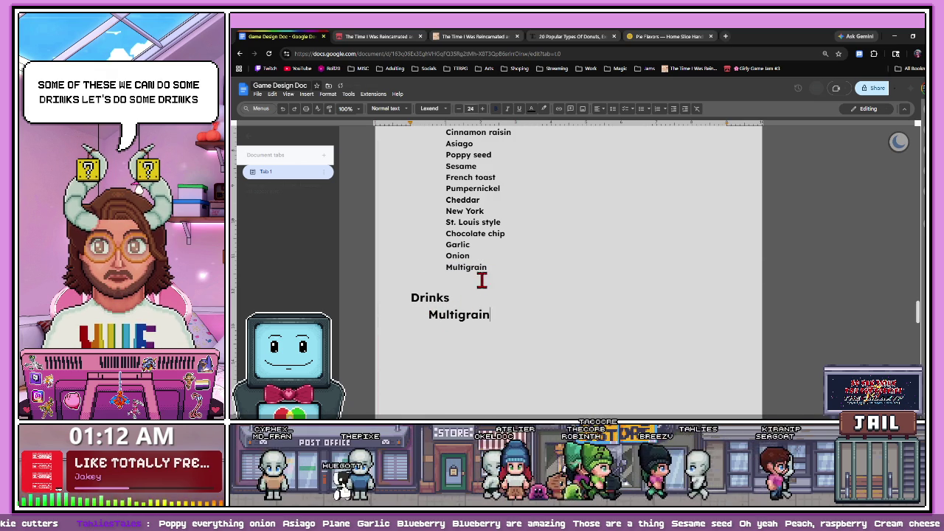
key(ctrl+z)
drag(487, 267, 441, 268)
click(424, 313)
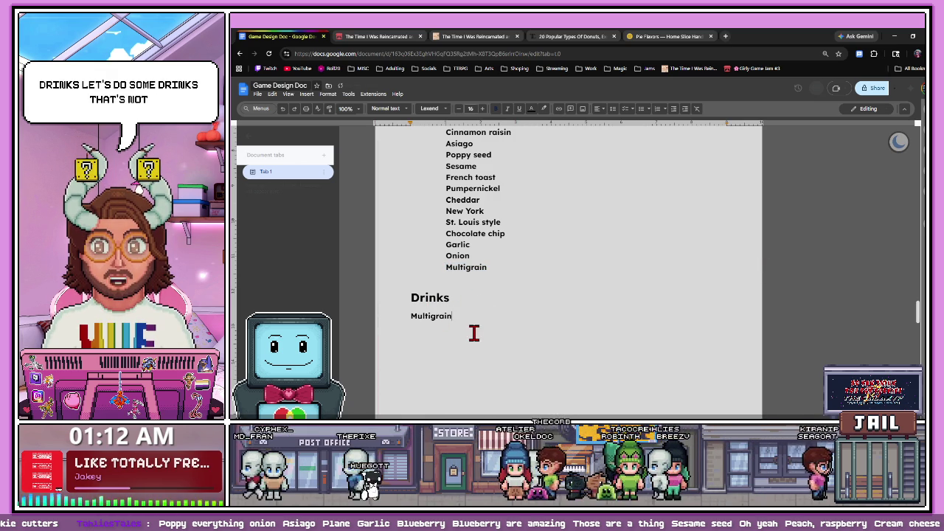
click(415, 316)
key(Tab)
double_click(447, 316)
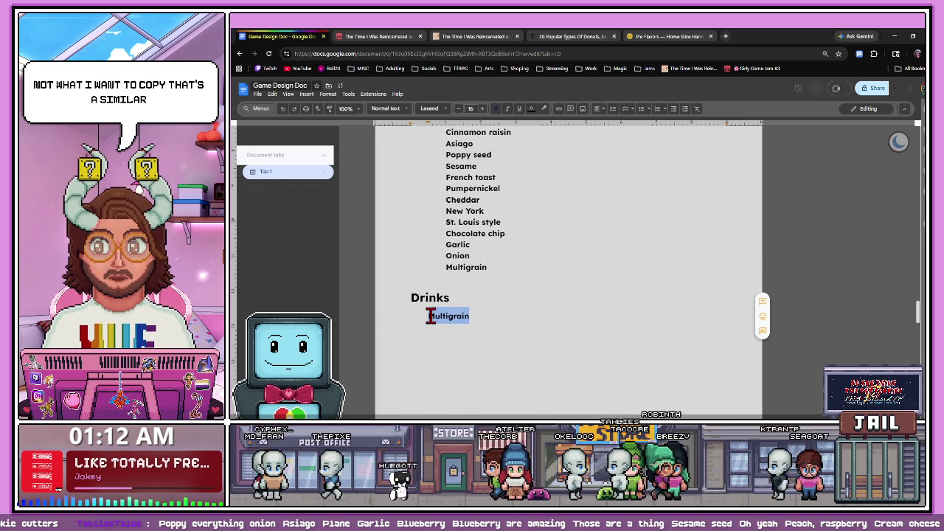
key(BackSpace)
text(Coff)
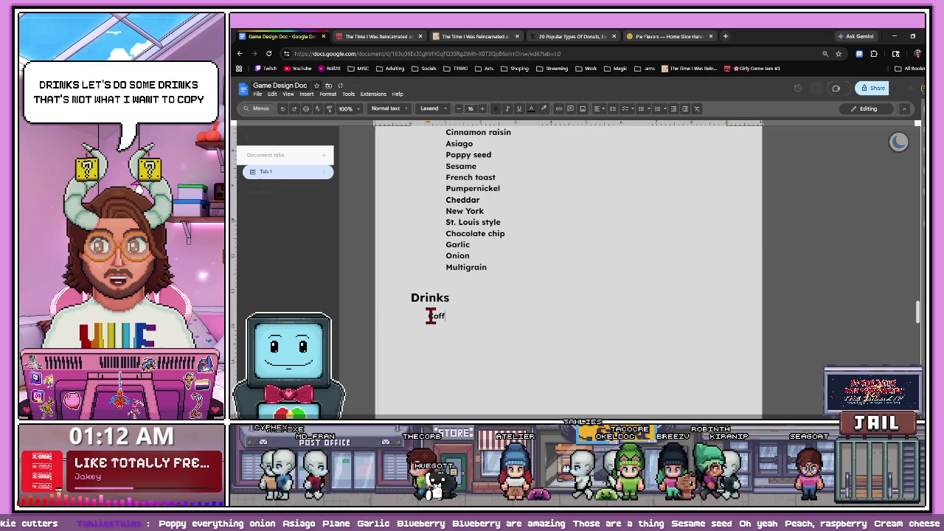
- Enter Coffee, Frap and Cap as separate indented Drinks entries
text(ee)
text(Fra)
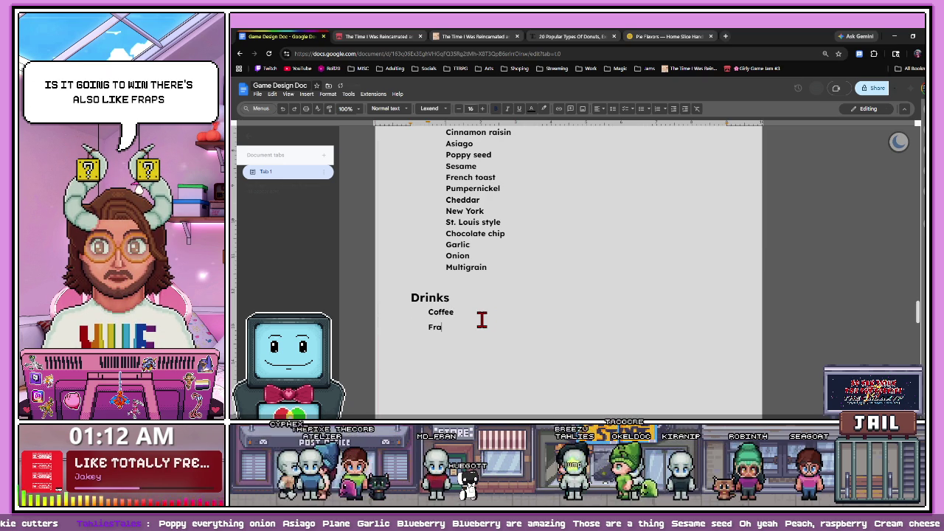
text(pucci)
key(BackSpace)
key(BackSpace)
key(BackSpace)
key(BackSpace)
key(BackSpace)
key(Return)
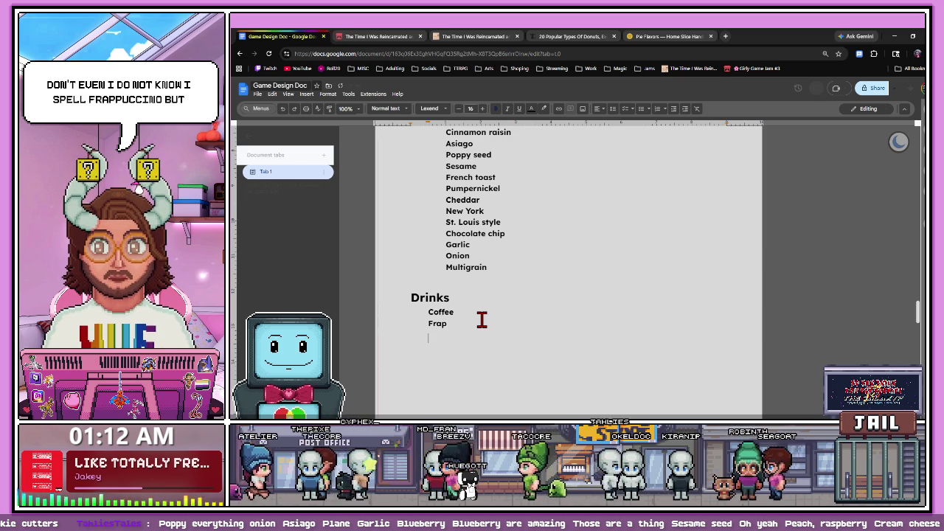
text(Cap)
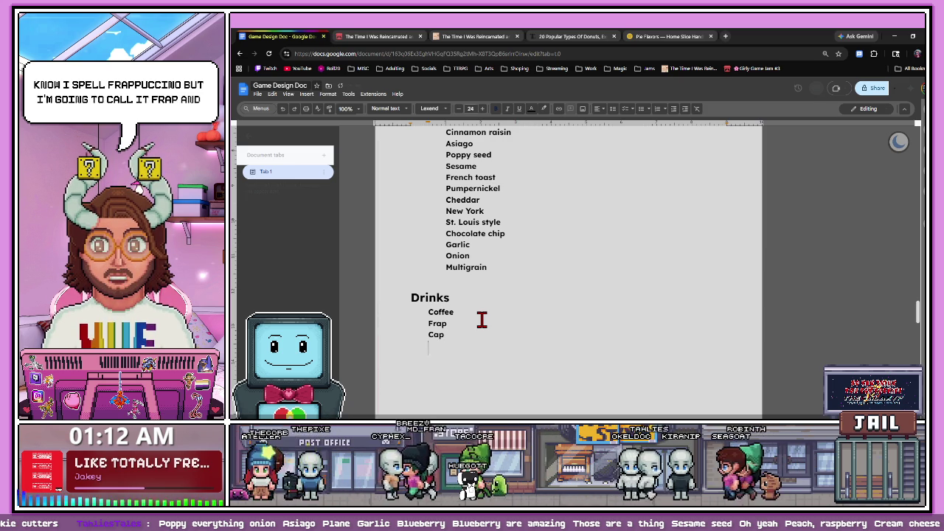
scroll(445, 307, down, 2)
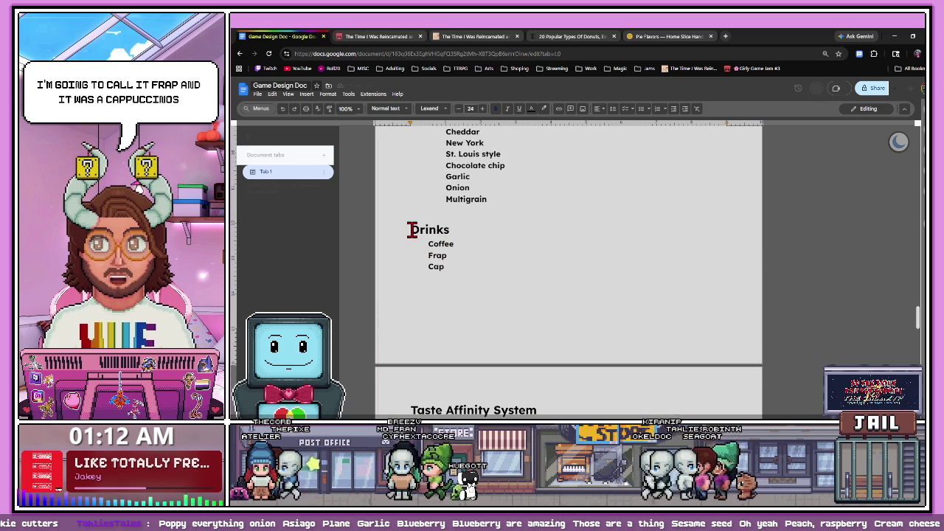
- Insert a page break so the Drinks section starts on its own page
click(412, 229)
key(ctrl+Return)
scroll(445, 244, down, 2)
scroll(430, 262, down, 5)
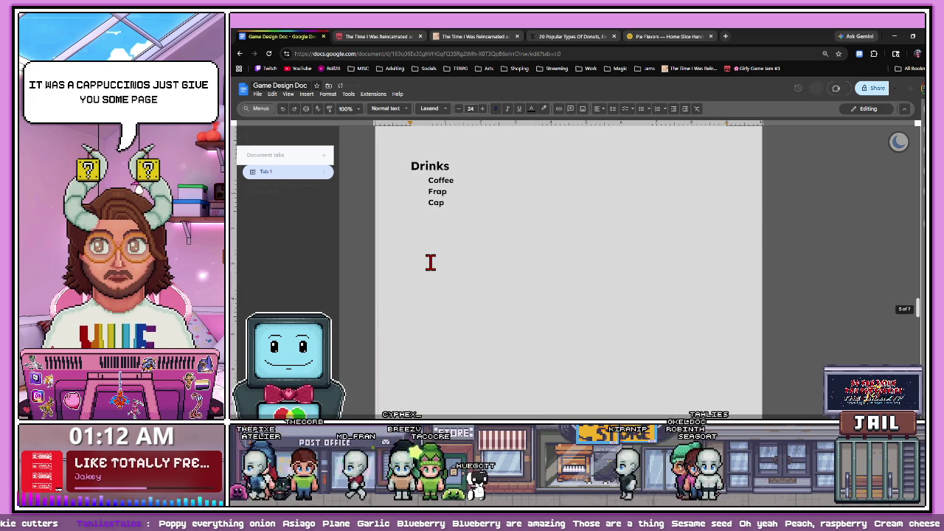
scroll(435, 255, up, 3)
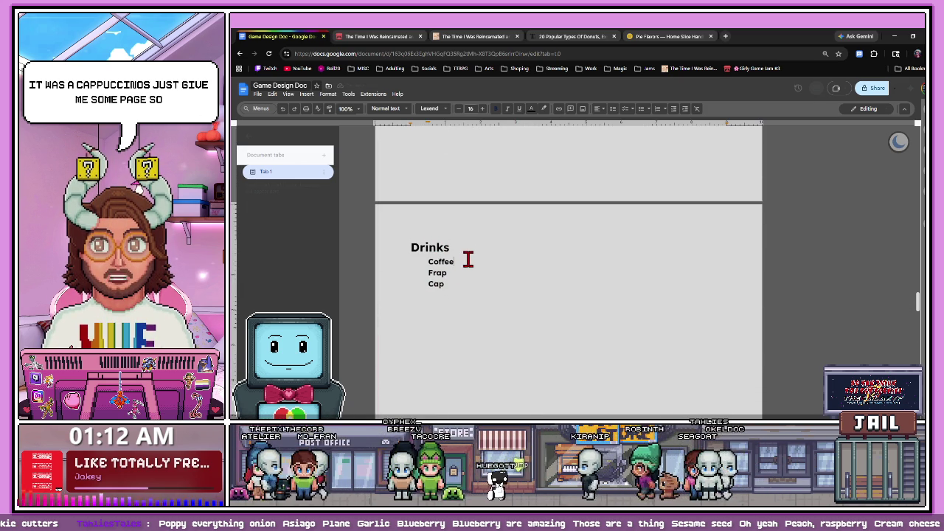
scroll(462, 266, down, 1)
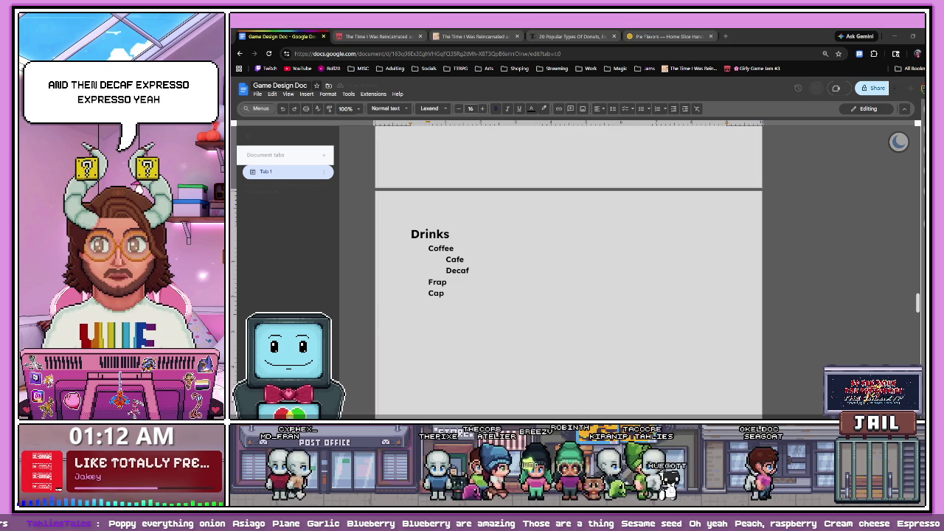
- Add Espresso as a new Drinks entry below Cap
click(447, 293)
key(Return)
text(Espresso)
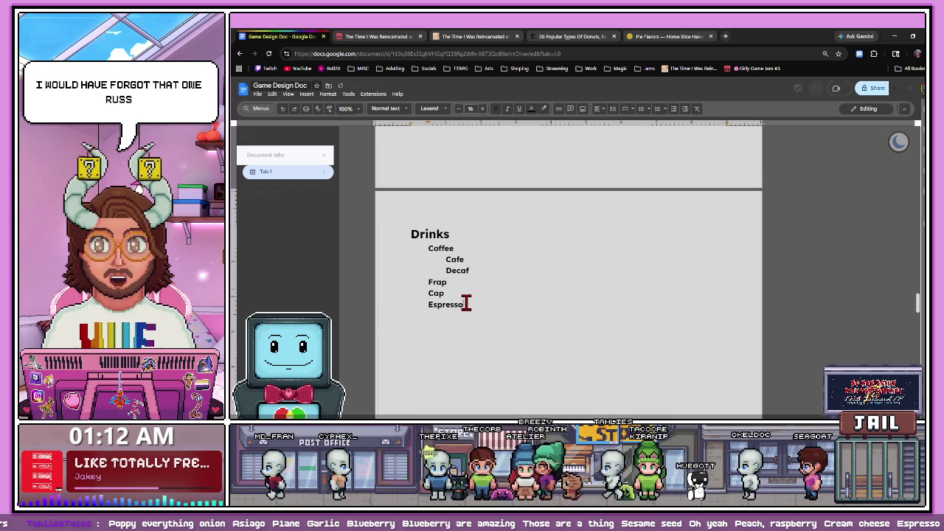
scroll(479, 308, down, 1)
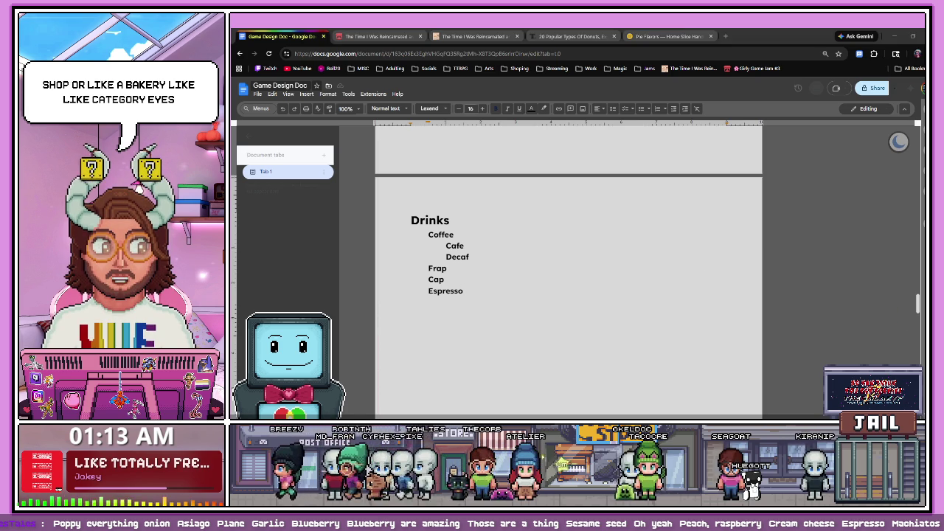
click(465, 291)
text(Machiatos)
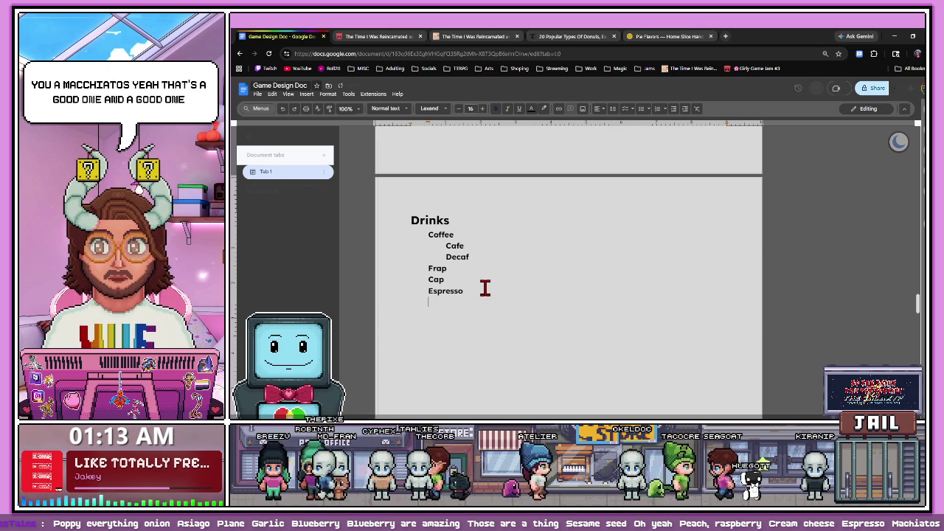
click(725, 36)
- Search Google for 'drinks served at a bakery', copy the AI overview's drinks list, and return to the doc
text(drinks served at a b)
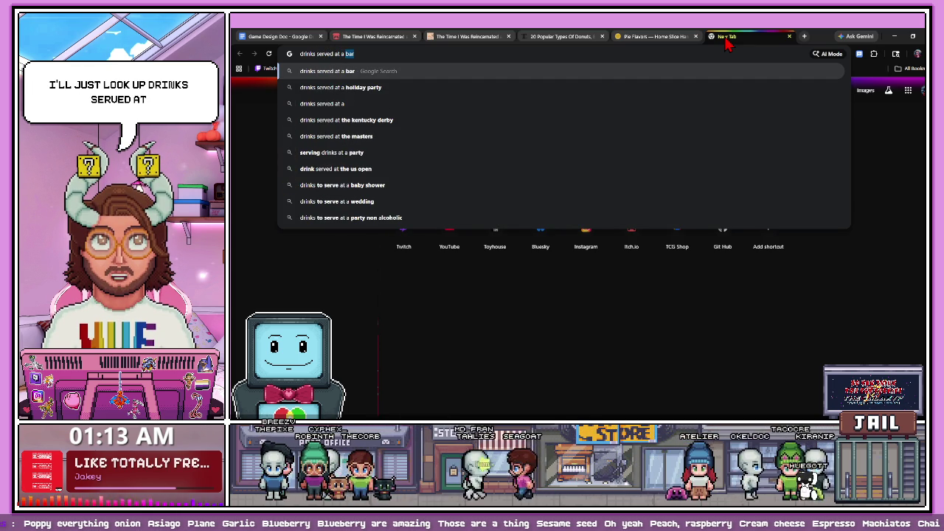
text(akery)
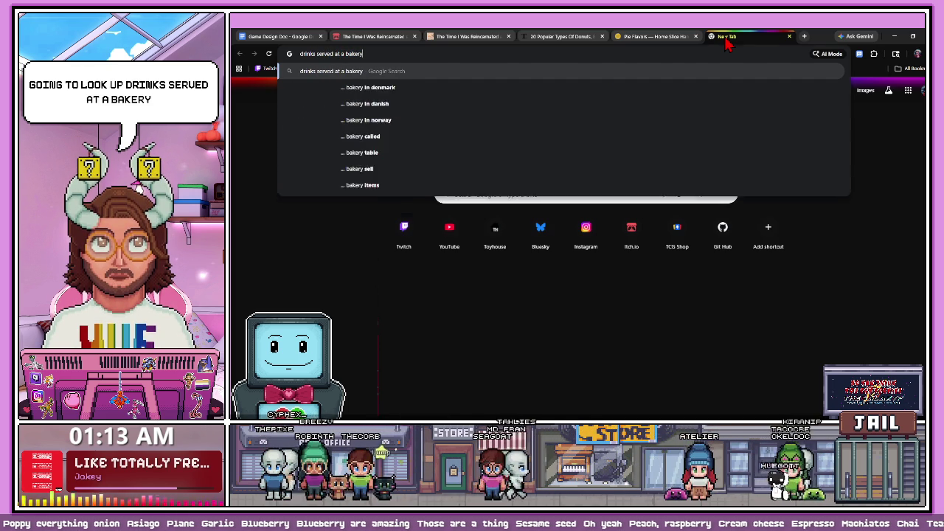
key(Return)
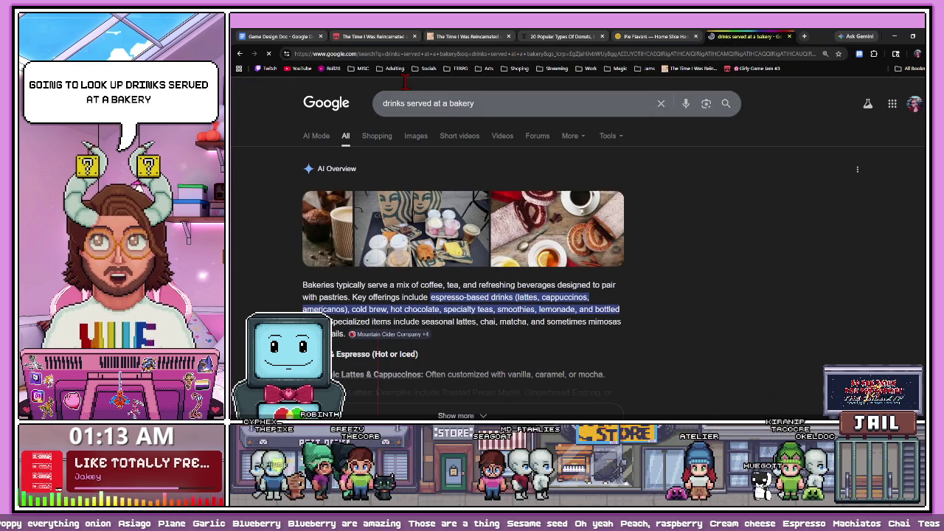
scroll(413, 265, down, 1)
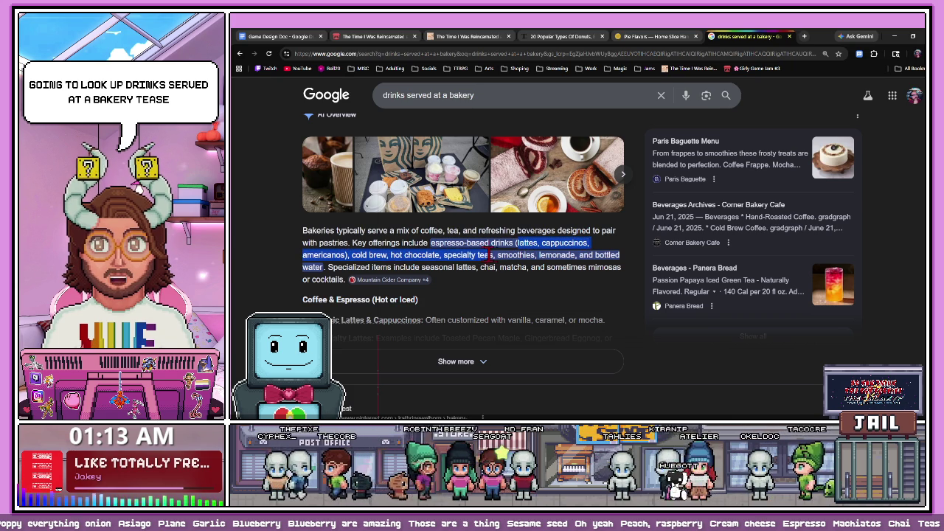
drag(363, 255, 324, 267)
key(ctrl+c)
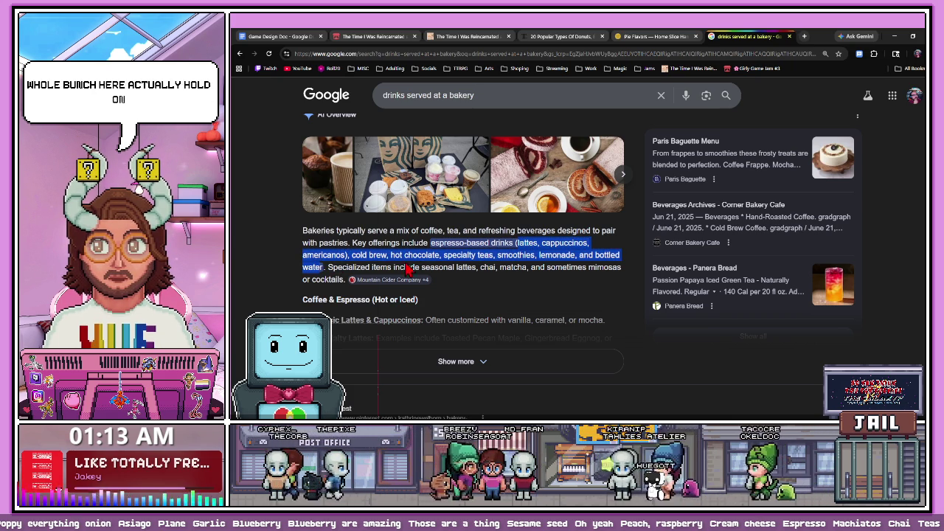
click(280, 36)
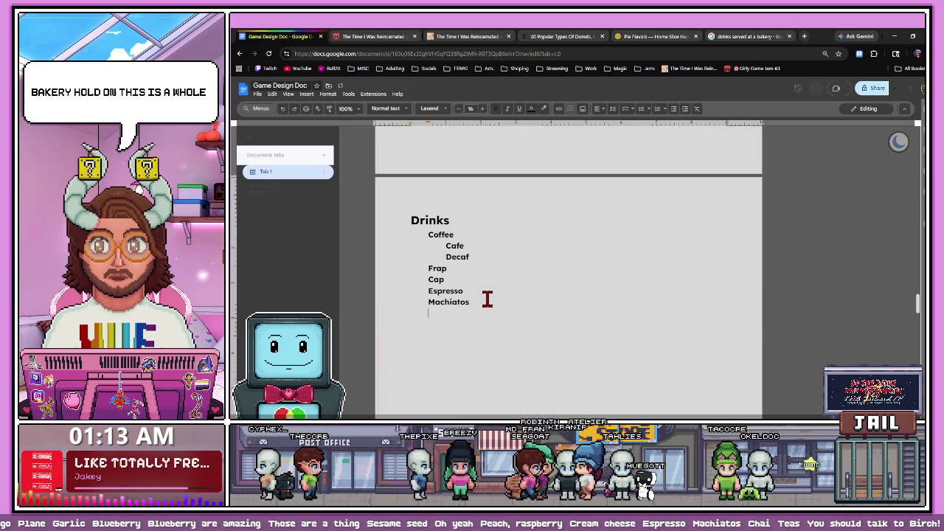
- Paste the copied bakery drinks below the list and replace the Cap entry with Cappuccinos
key(Return)
key(Return)
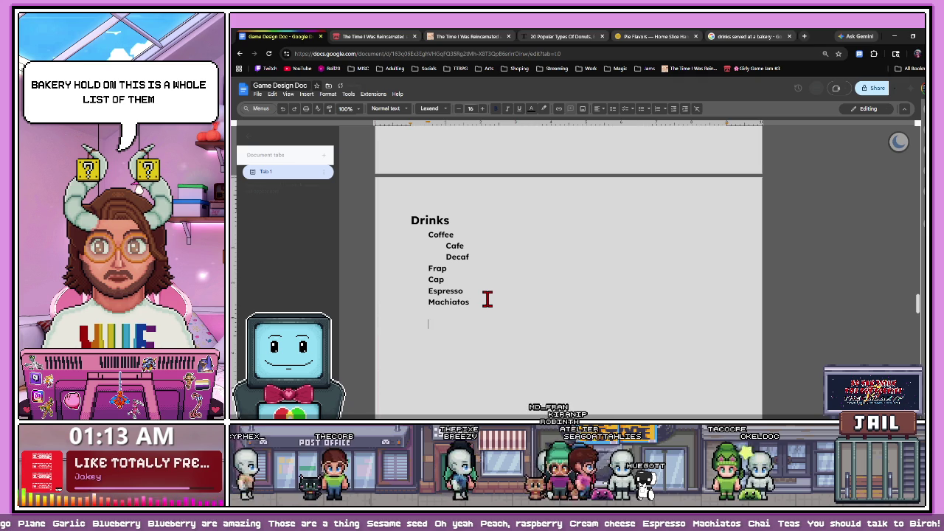
key(ctrl+v)
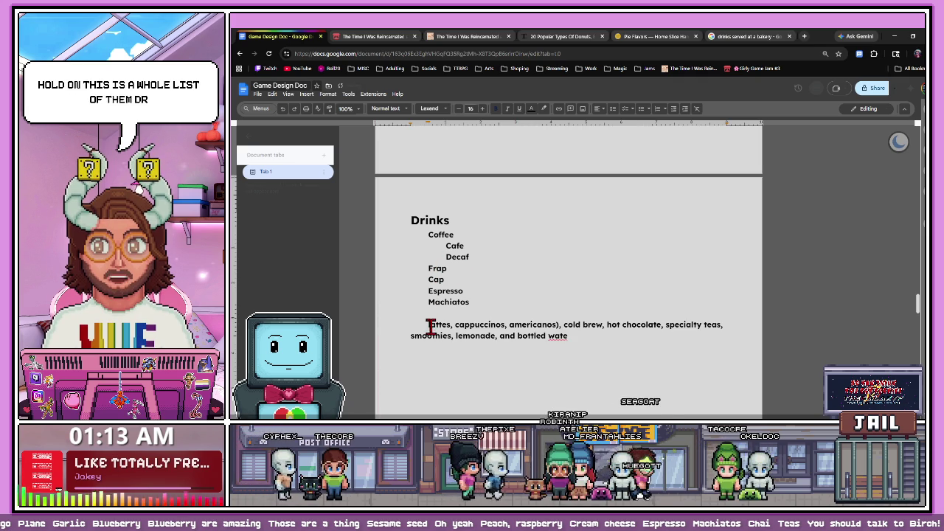
key(Delete)
key(Delete)
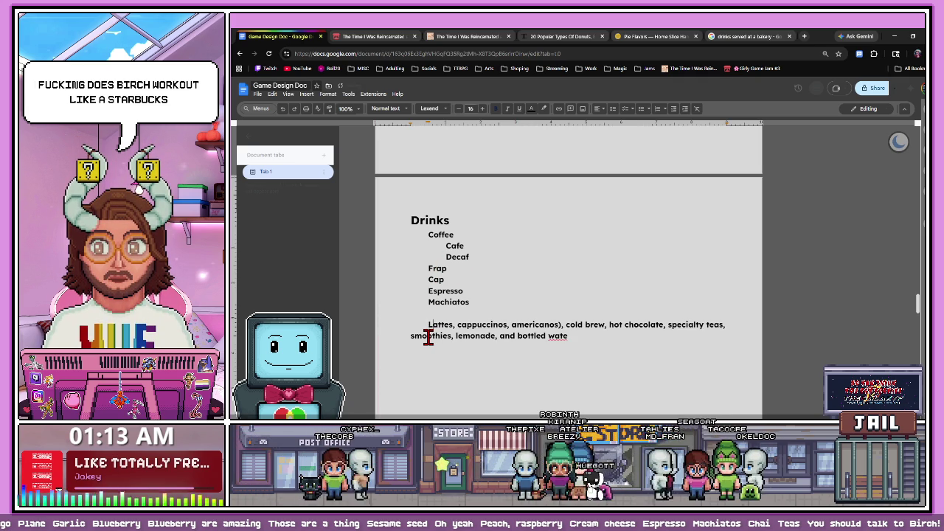
key(shift+Right)
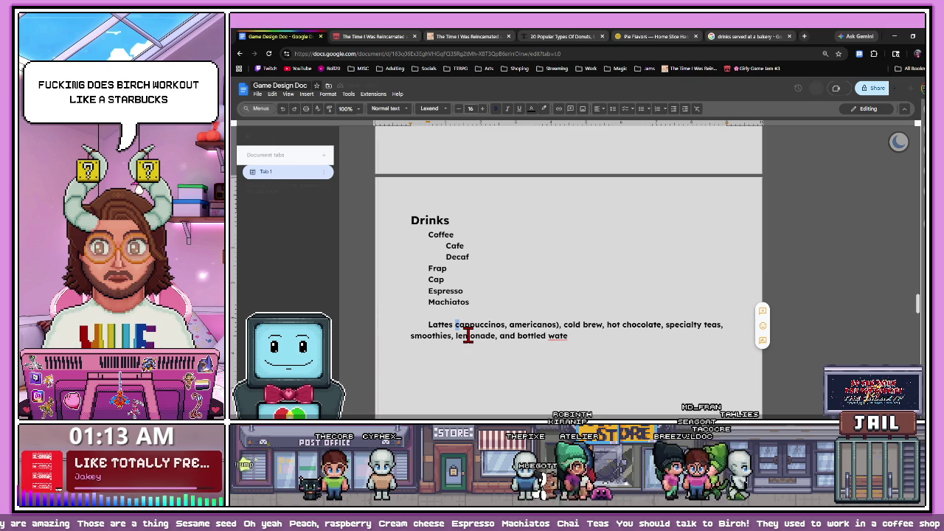
text(C)
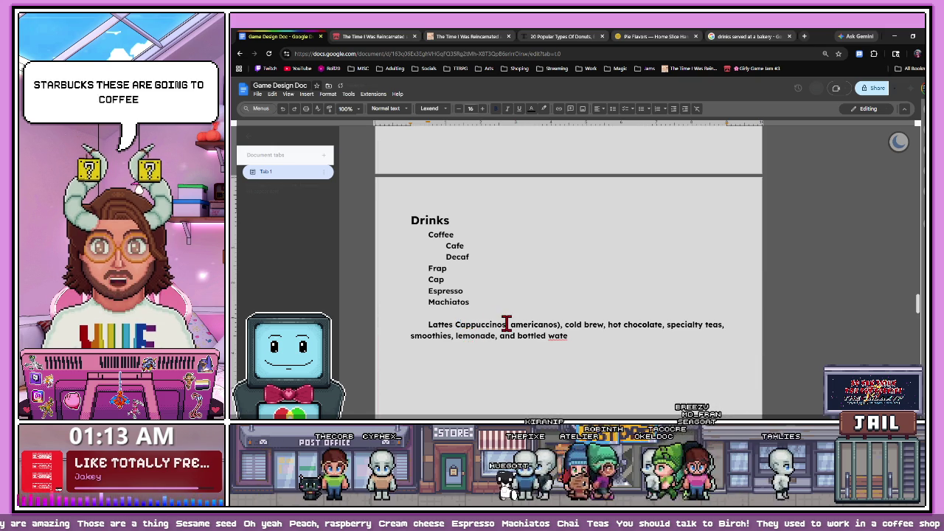
drag(506, 325, 457, 325)
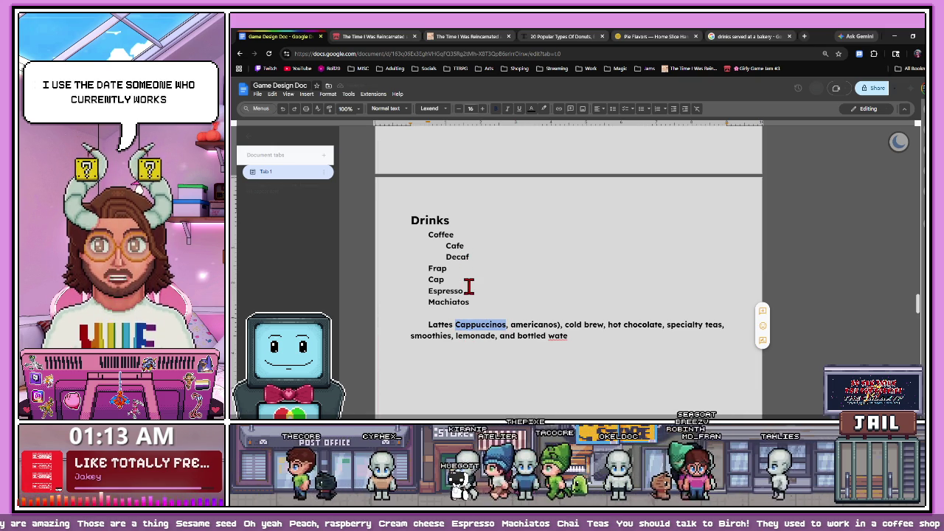
drag(452, 281, 424, 281)
text(Cappuccinos)
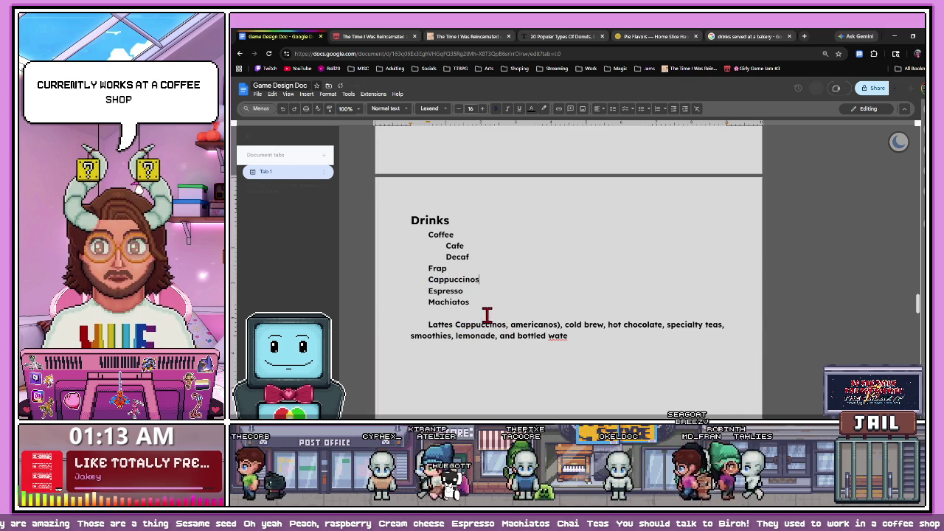
drag(458, 325, 503, 325)
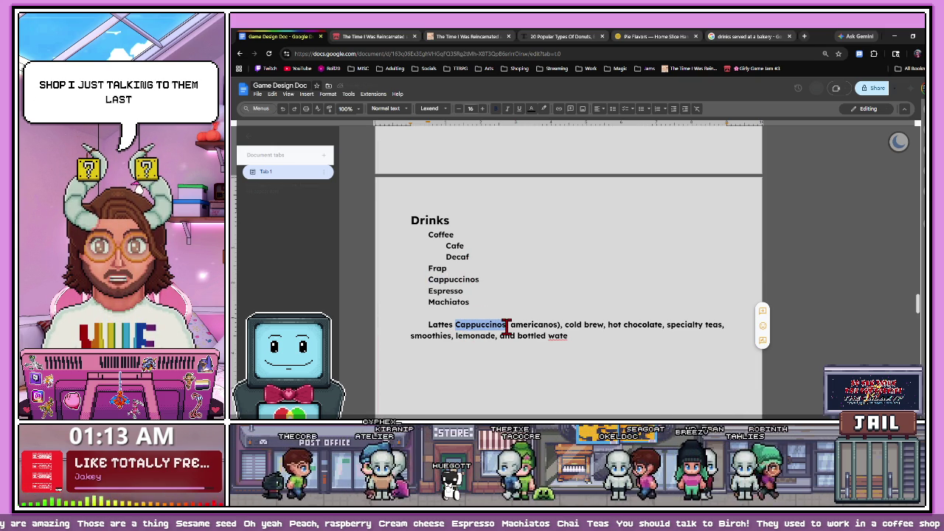
key(ctrl+x)
- Split Americanos and Cold brew onto their own capitalized lines without commas or stray spaces
key(Return)
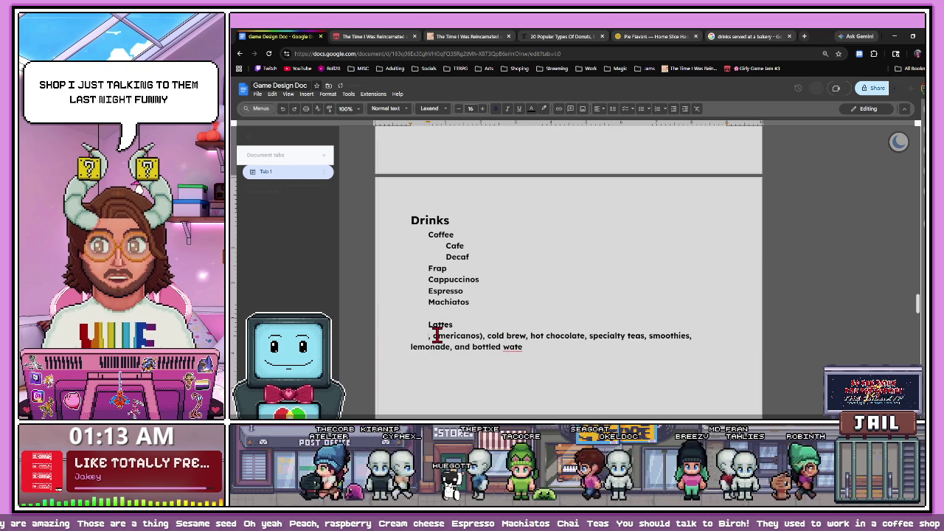
key(BackSpace)
key(Tab)
key(Delete)
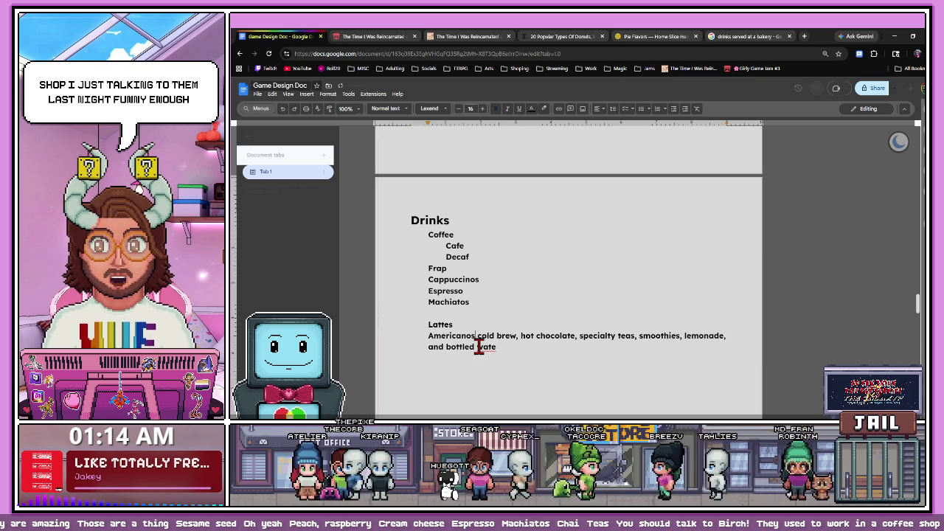
key(Return)
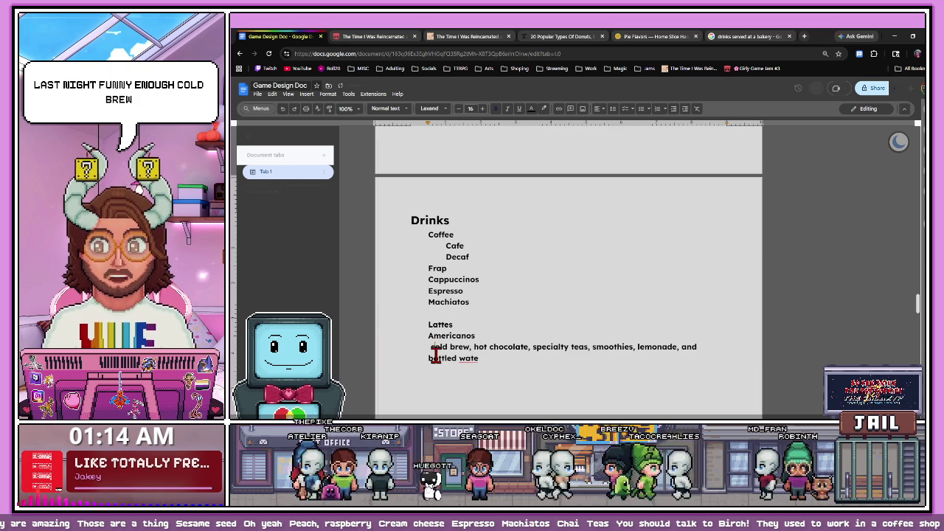
key(Delete)
text(C)
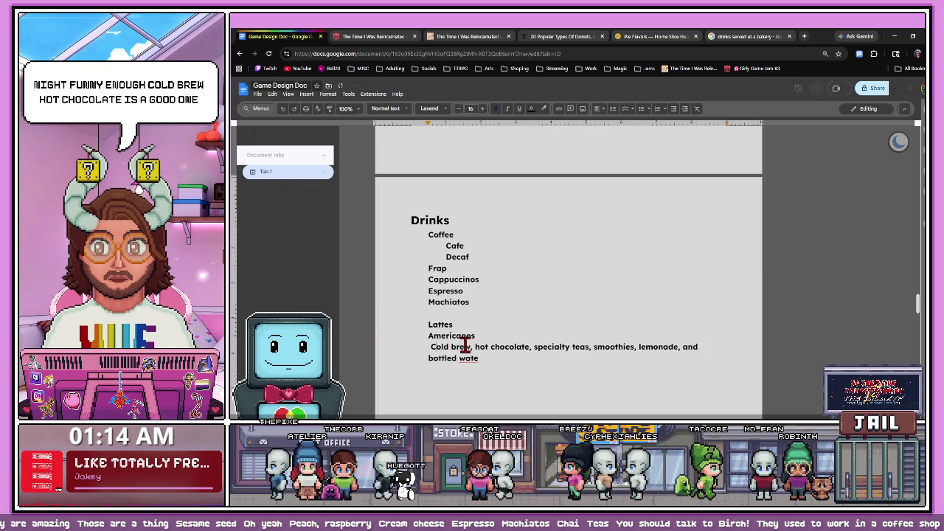
click(474, 347)
key(Delete)
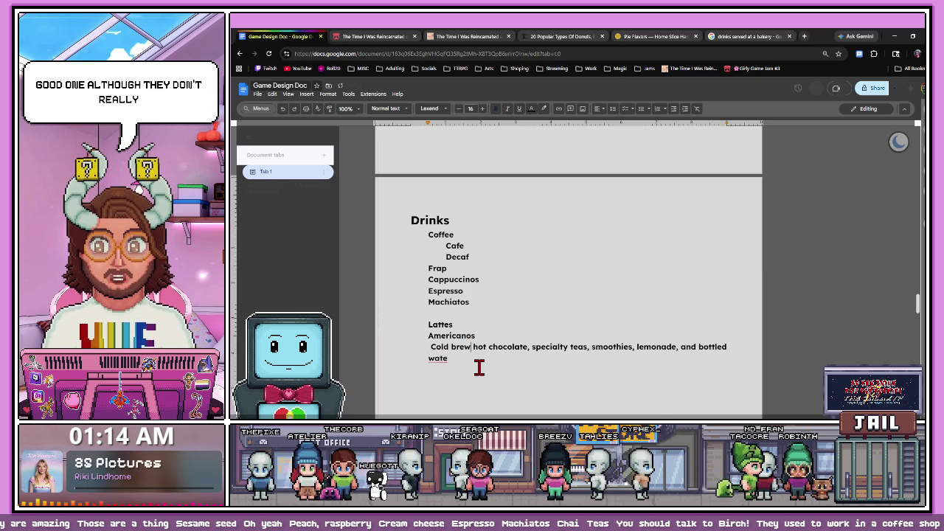
key(Return)
click(431, 346)
key(BackSpace)
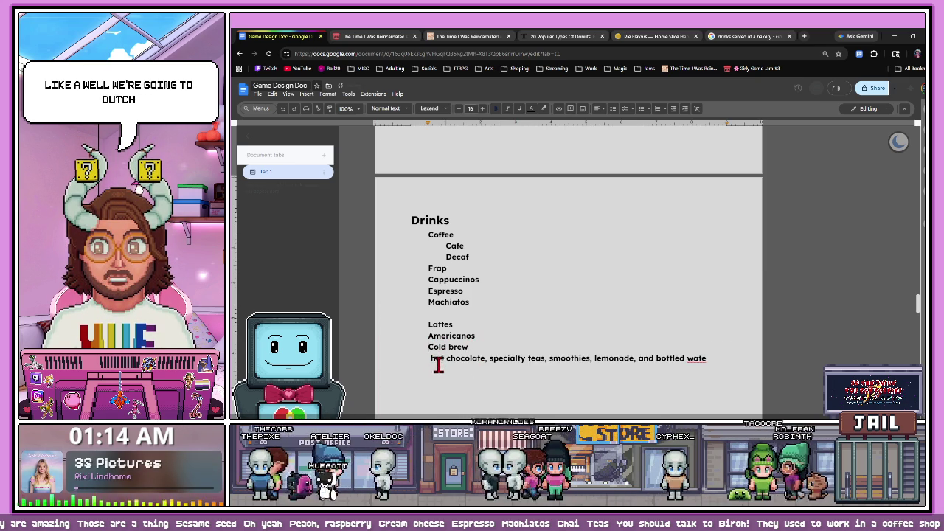
- Put Hot Chocolate and Specialty teas on separate capitalized lines
click(434, 358)
key(BackSpace)
text(H)
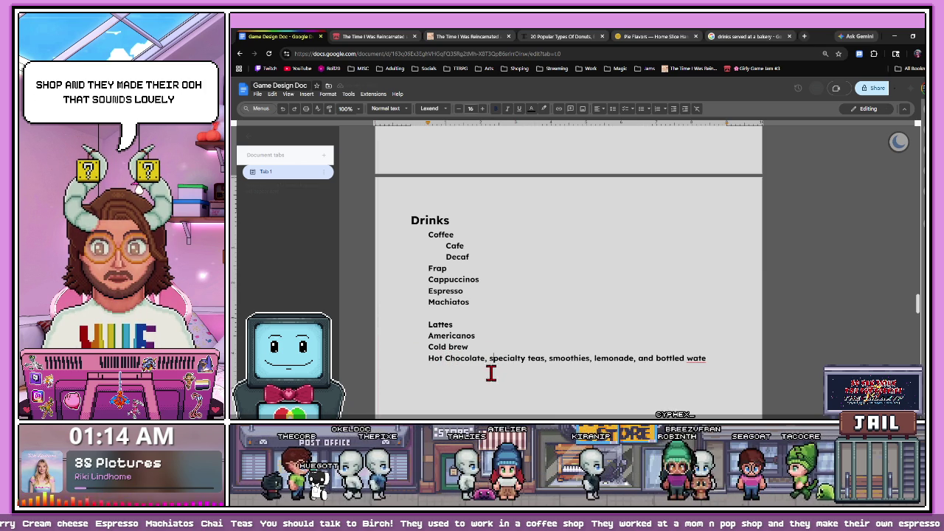
key(BackSpace)
key(Return)
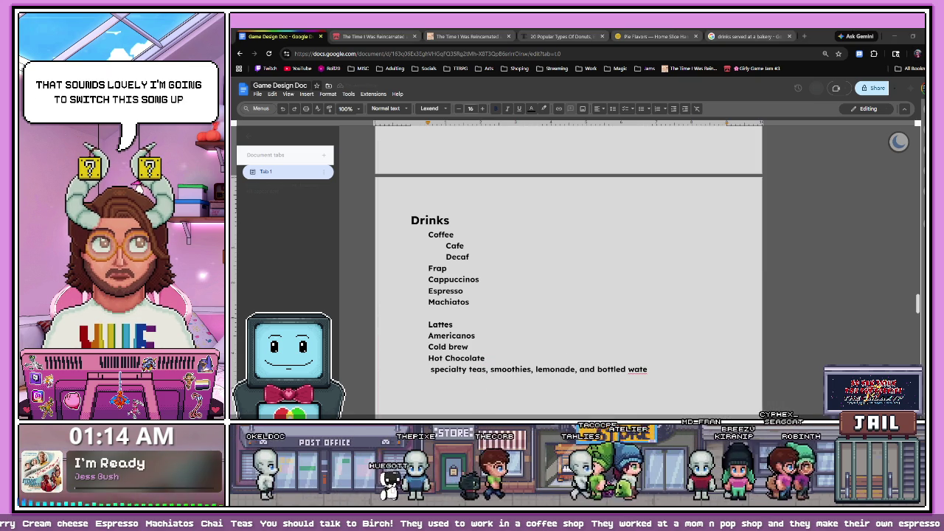
click(786, 155)
click(431, 370)
key(BackSpace)
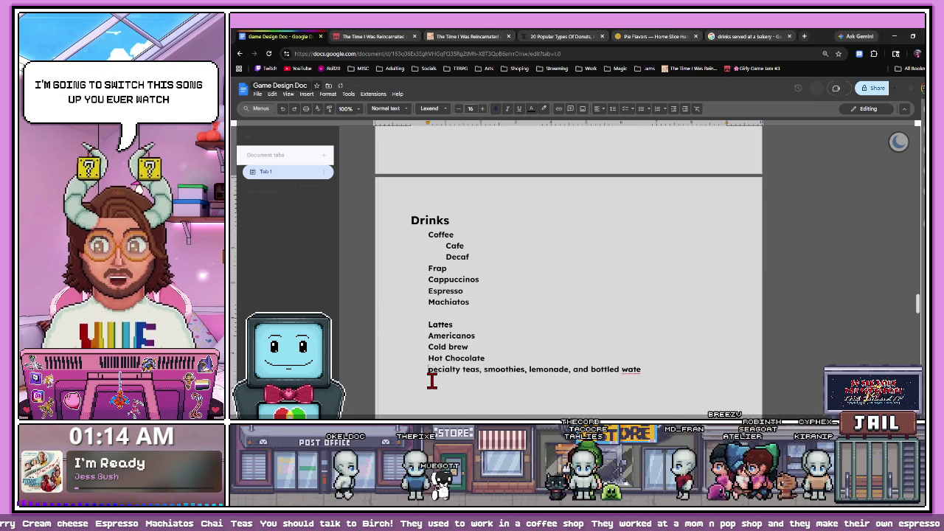
text(S)
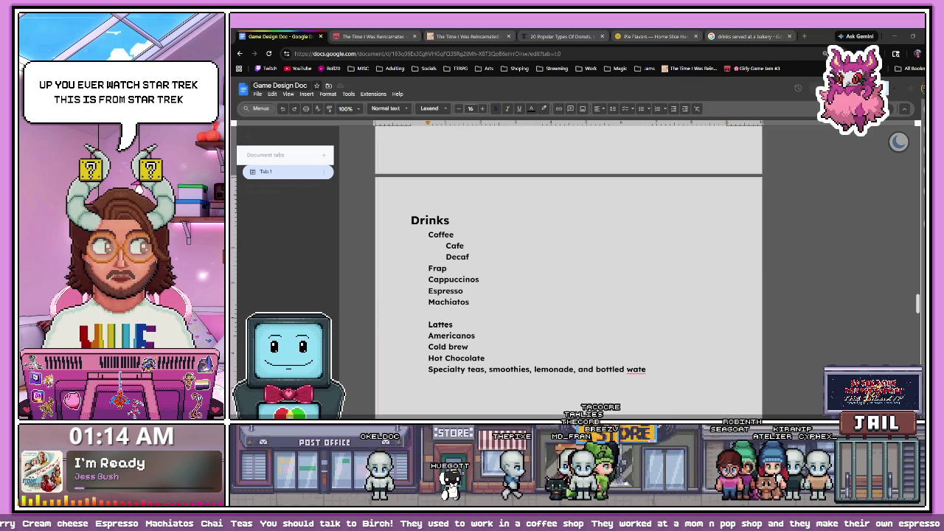
- Break out Smoothies and Lemonade as separate capitalized entries and select the leftover text
click(486, 383)
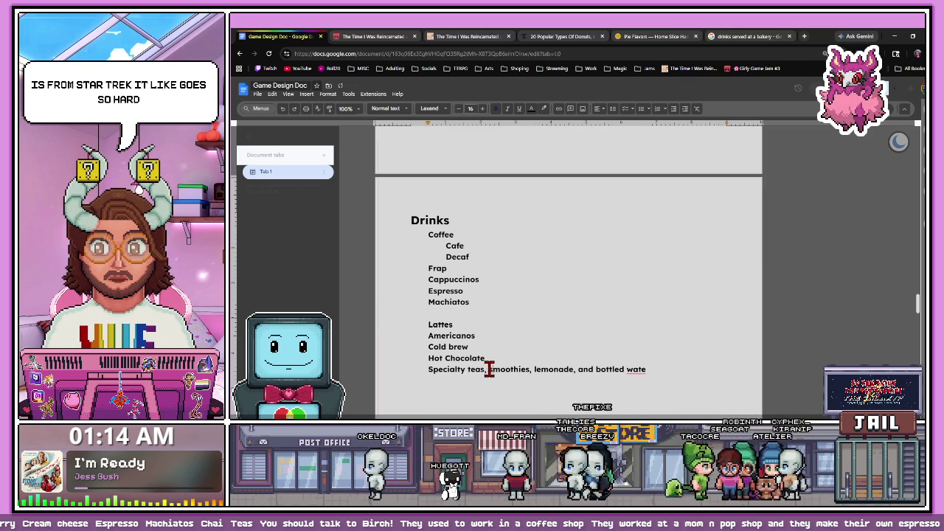
key(Return)
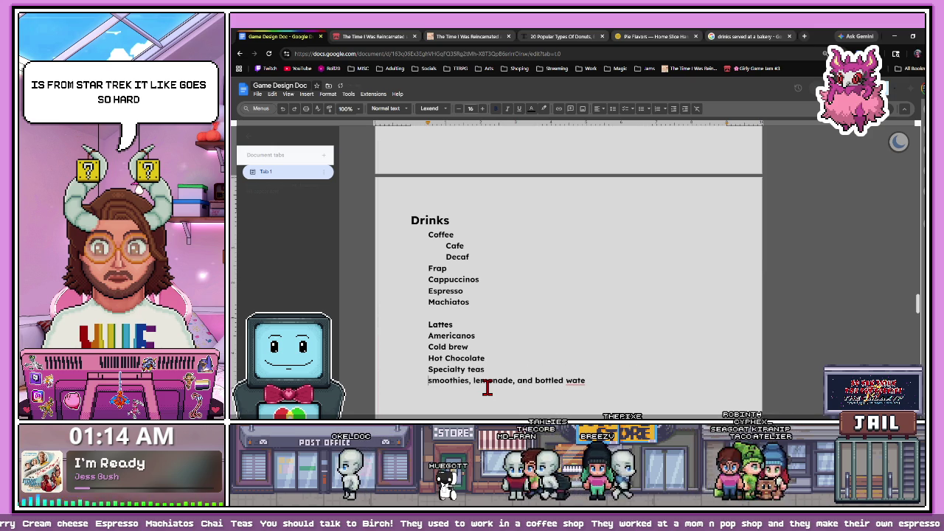
text(S)
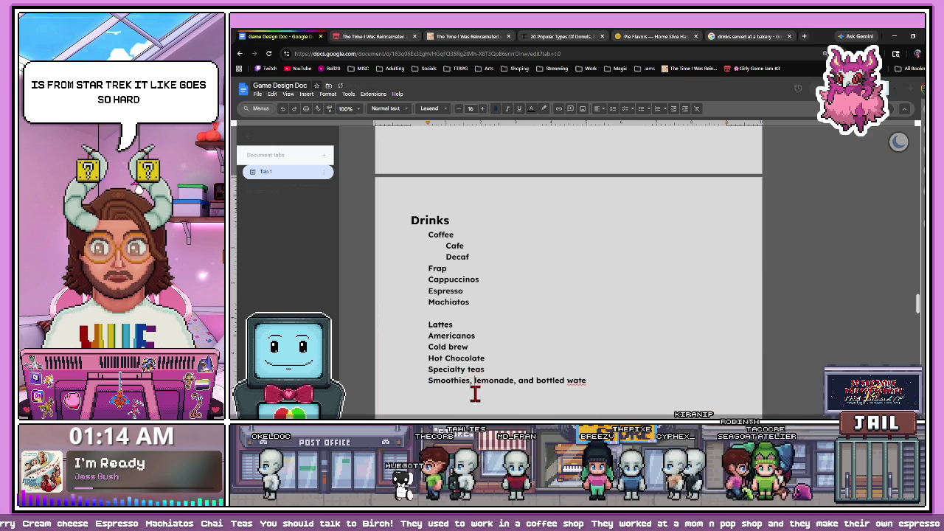
key(Return)
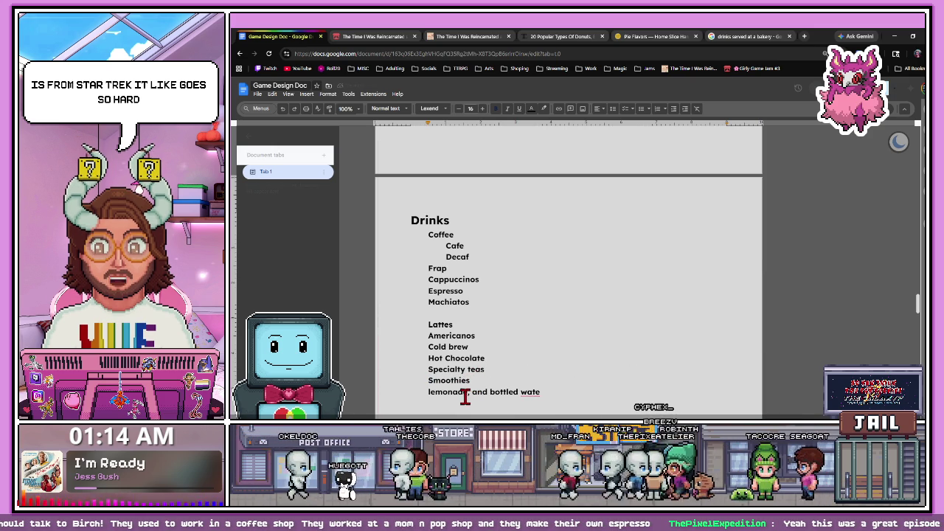
key(Delete)
text(L)
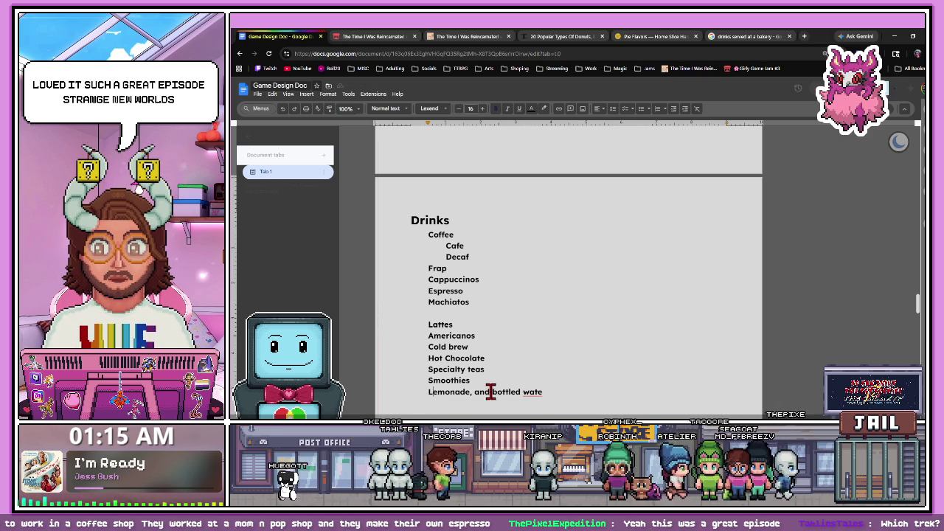
drag(519, 388, 540, 391)
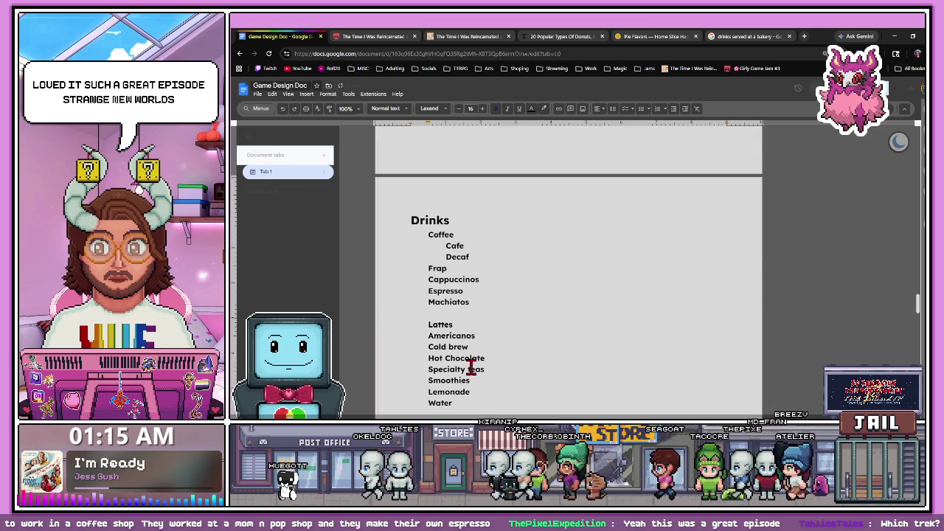
click(744, 36)
- Go back from Pinterest to the search results and open the Corner Bakery beverages page
scroll(475, 328, down, 2)
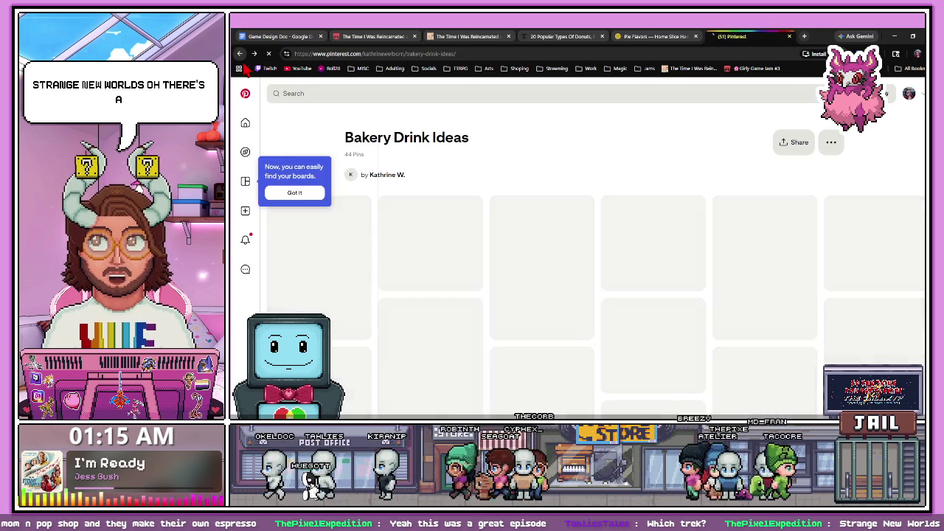
key(alt+Left)
scroll(356, 324, down, 1)
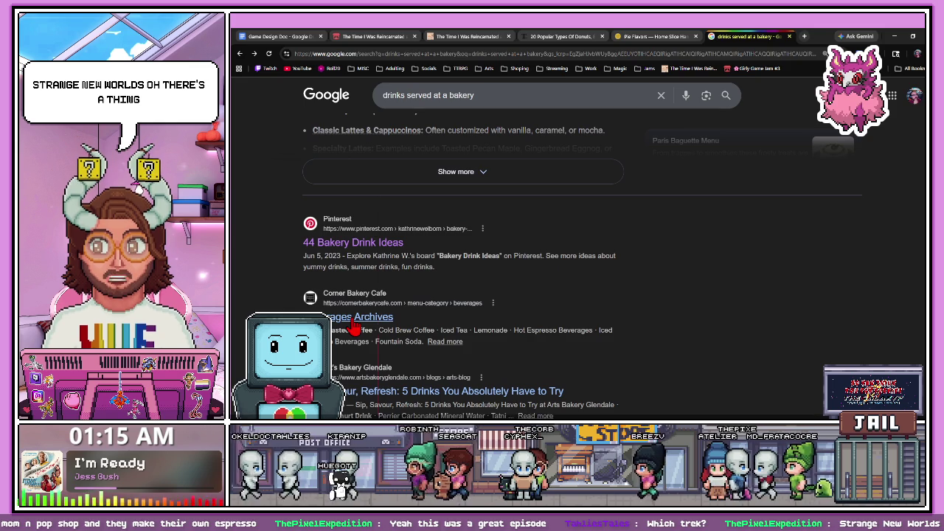
click(356, 324)
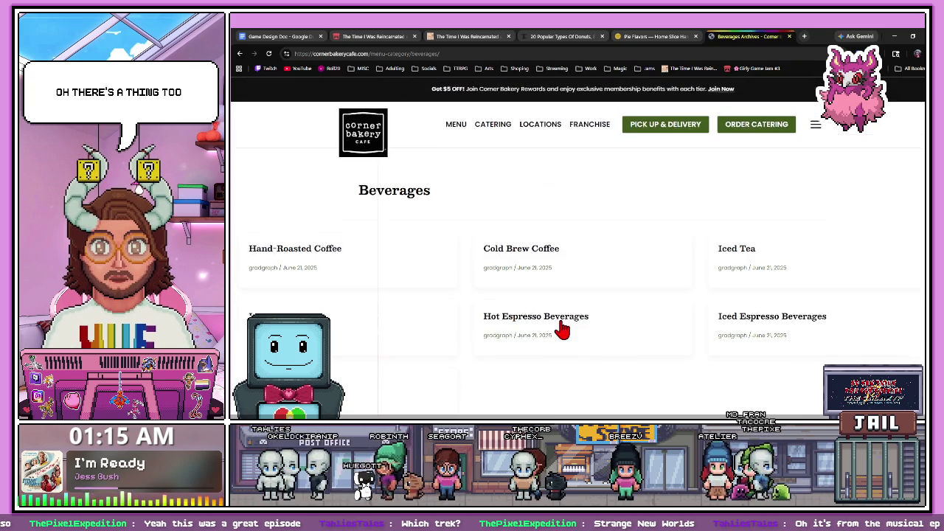
scroll(561, 326, down, 1)
scroll(561, 326, up, 1)
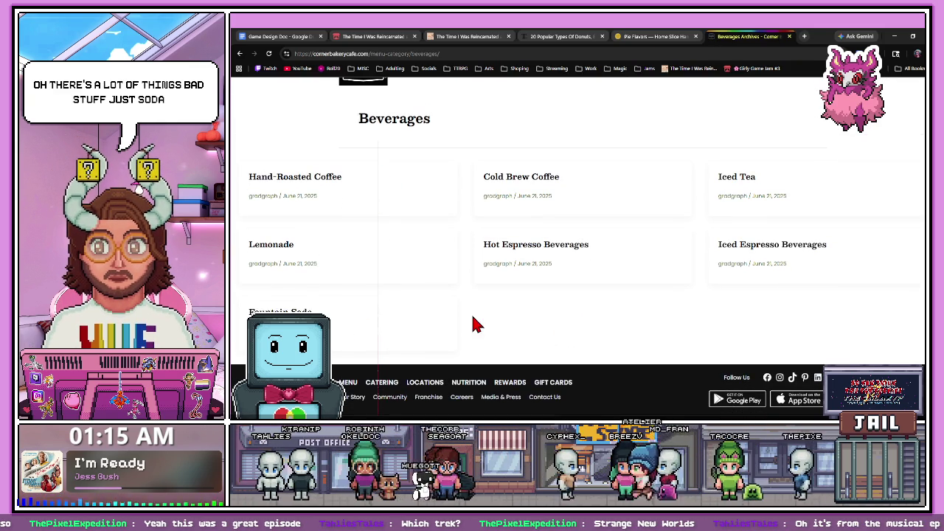
- Check the Design Doc, view the Hand-Roasted Coffee item, then return to the bakery drinks results
click(275, 39)
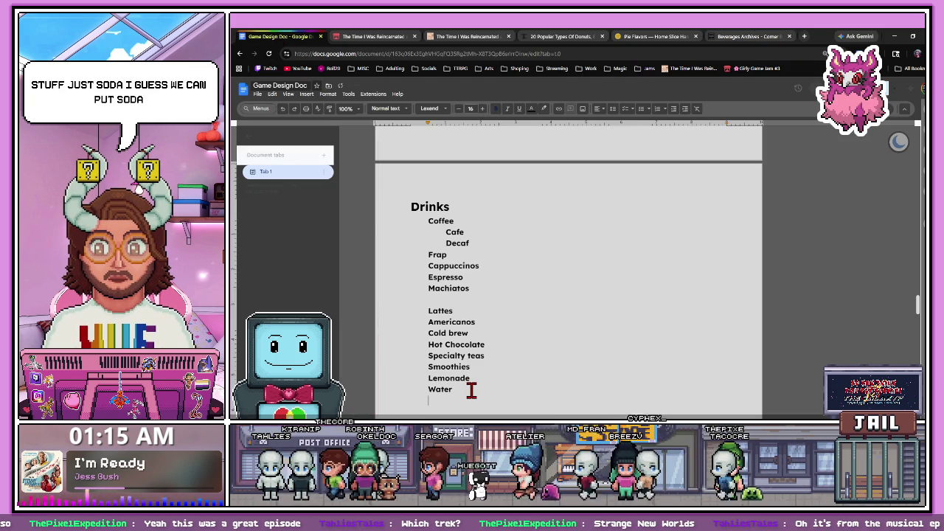
click(743, 37)
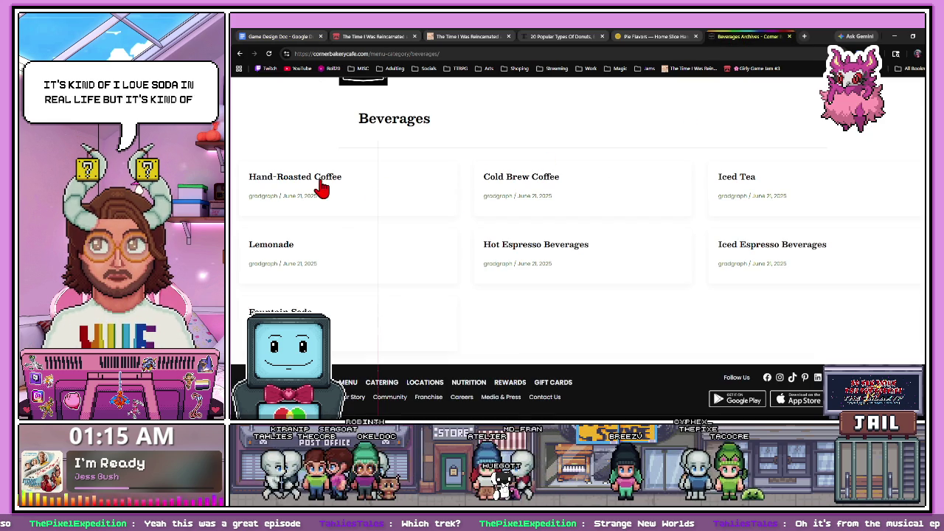
click(322, 190)
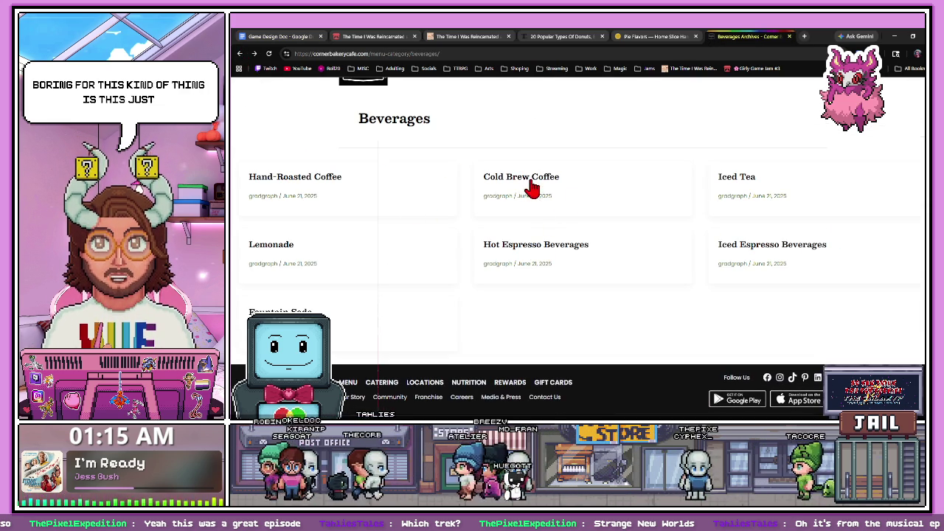
click(239, 53)
key(alt+Left)
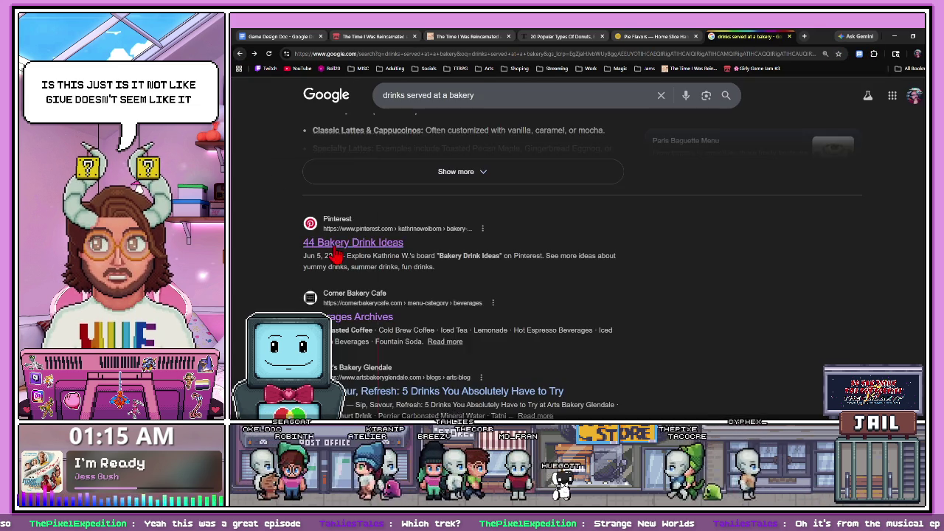
- Browse Panera's beverages from Energy Refreshers down to Milk, Juice & More, then return to the doc
scroll(344, 247, down, 2)
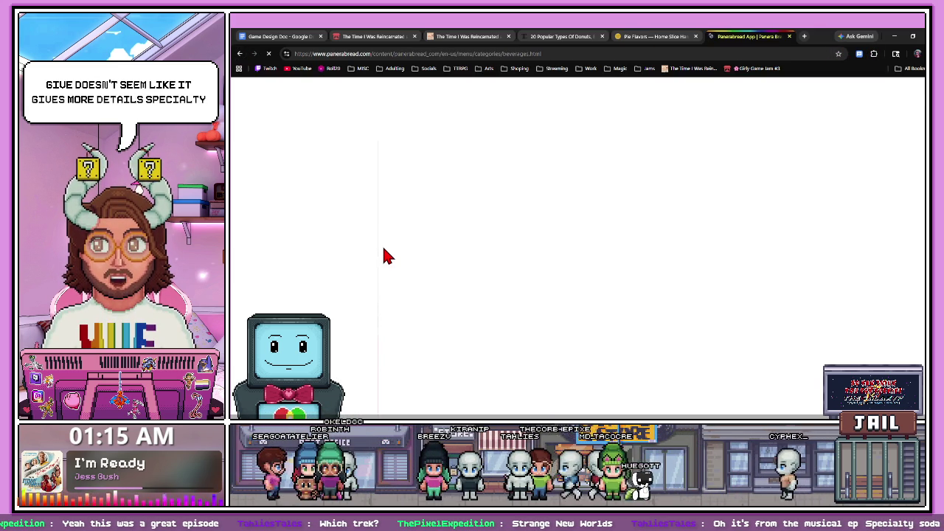
scroll(481, 306, down, 3)
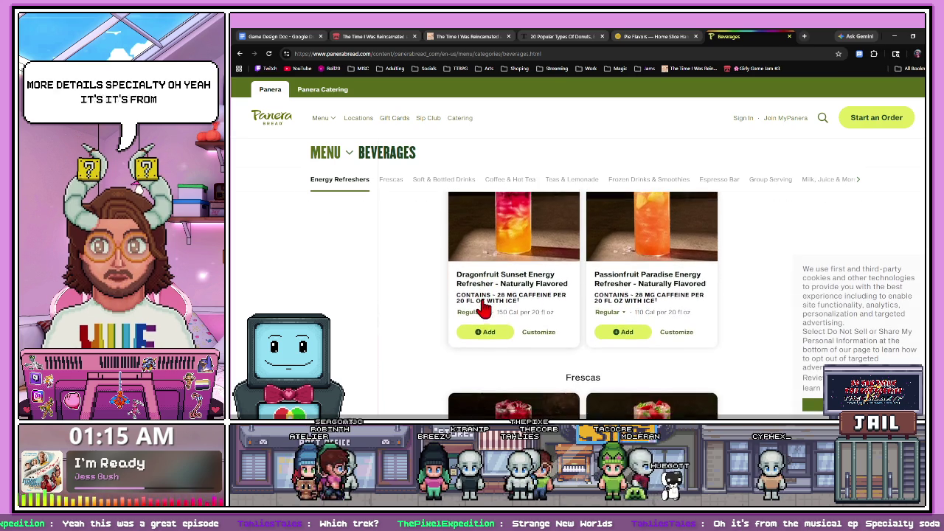
scroll(483, 308, up, 2)
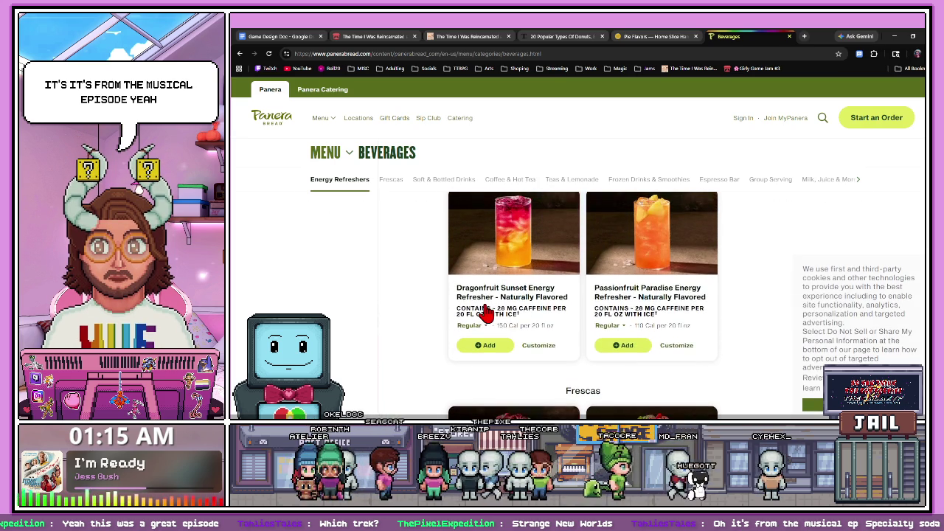
scroll(483, 311, up, 1)
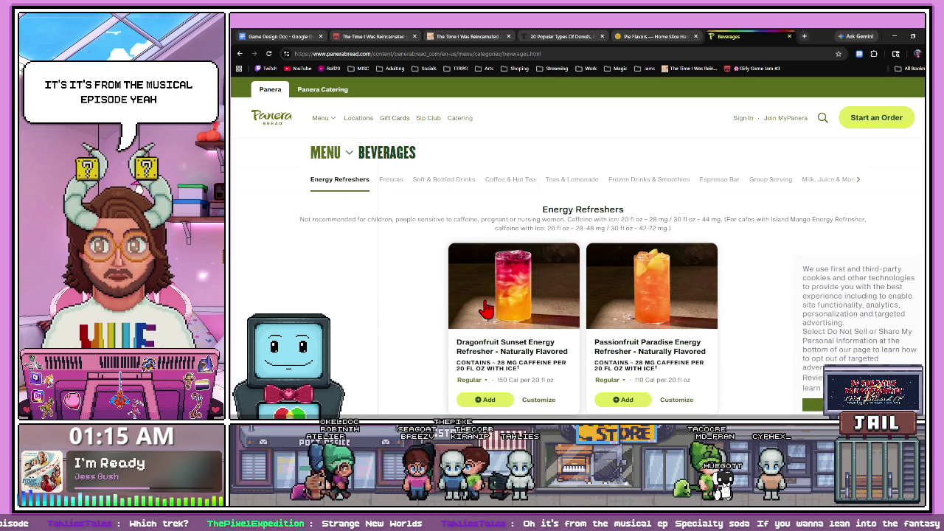
scroll(486, 311, down, 1)
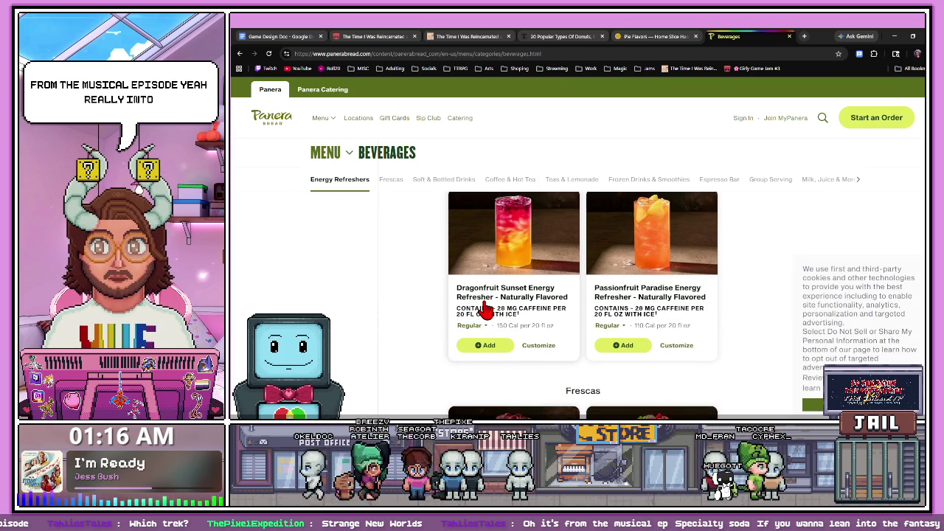
scroll(486, 310, down, 1)
scroll(486, 310, down, 2)
scroll(485, 309, down, 1)
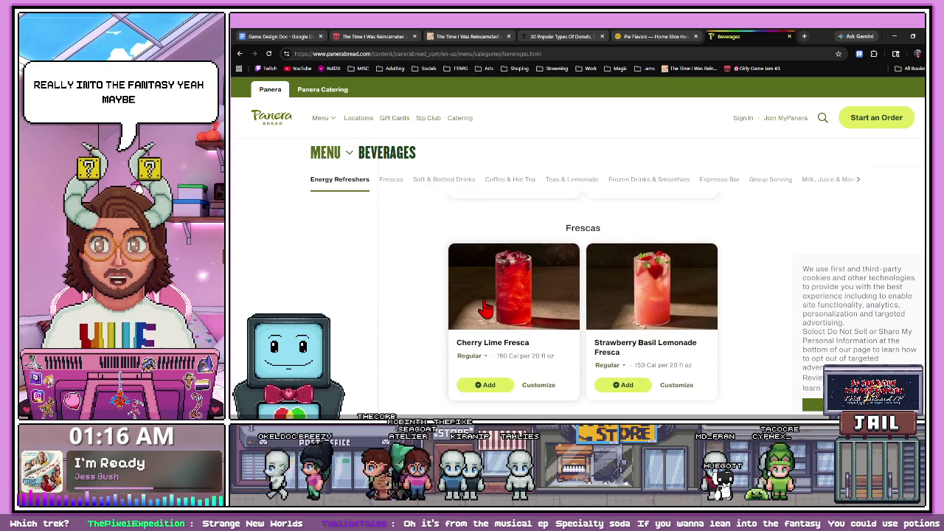
scroll(485, 310, down, 1)
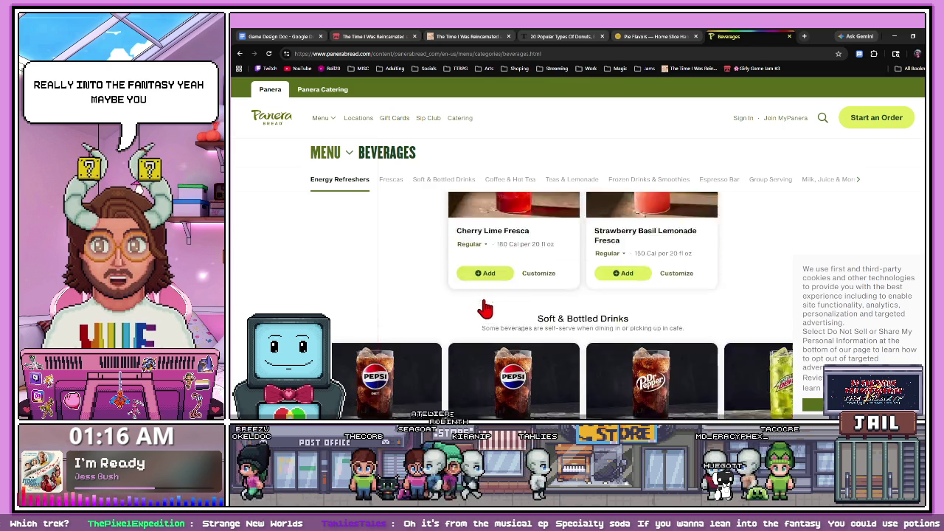
scroll(486, 309, down, 1)
scroll(486, 310, up, 1)
scroll(486, 309, down, 1)
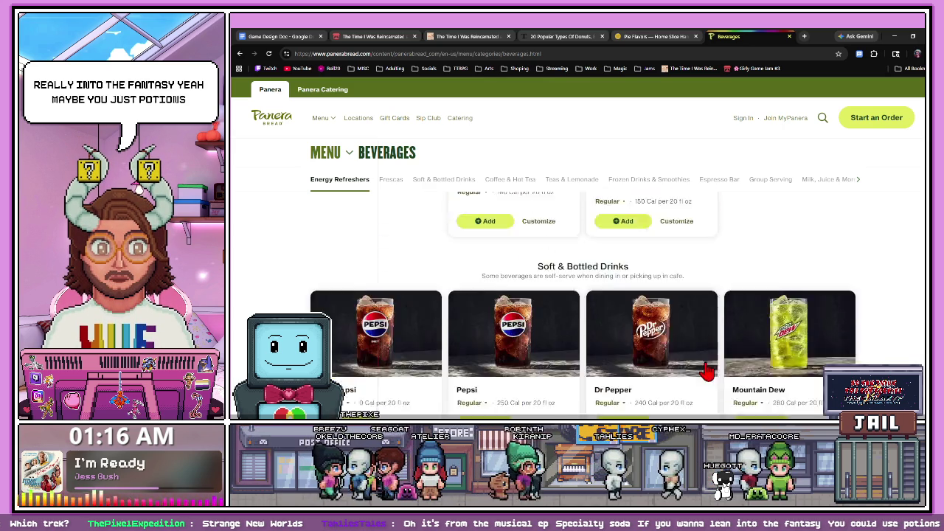
scroll(706, 374, down, 4)
scroll(705, 374, down, 1)
scroll(706, 374, down, 2)
scroll(705, 374, up, 1)
scroll(706, 375, down, 1)
scroll(705, 375, down, 2)
scroll(705, 374, down, 2)
scroll(706, 374, down, 2)
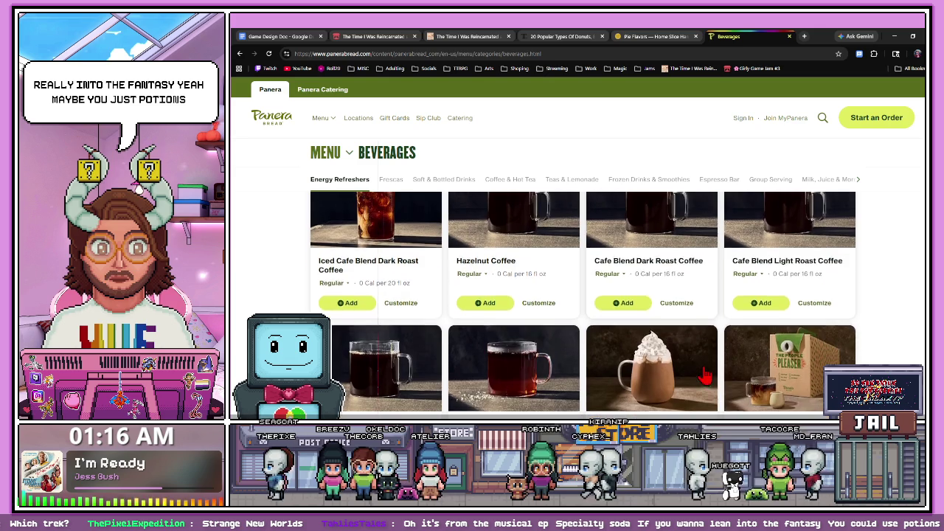
scroll(706, 375, down, 2)
scroll(705, 374, up, 1)
scroll(706, 374, up, 1)
scroll(705, 375, up, 1)
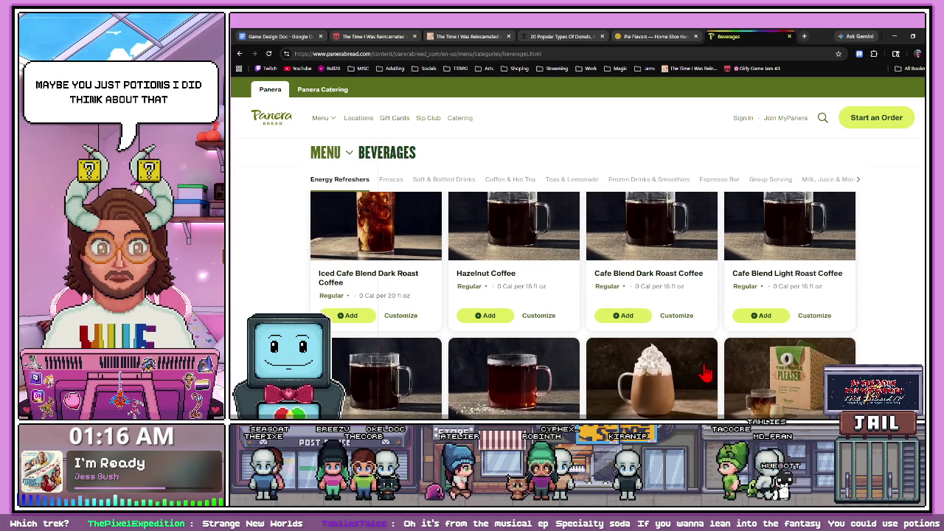
scroll(706, 374, up, 1)
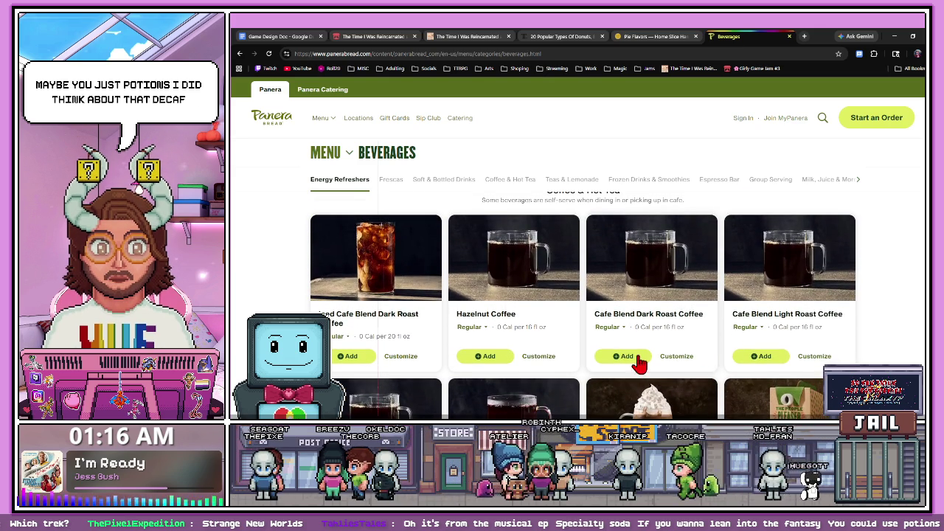
scroll(528, 363, down, 2)
scroll(521, 363, down, 1)
scroll(520, 363, down, 1)
scroll(521, 362, down, 1)
scroll(521, 363, down, 3)
scroll(520, 362, down, 1)
scroll(529, 370, down, 1)
scroll(525, 370, down, 2)
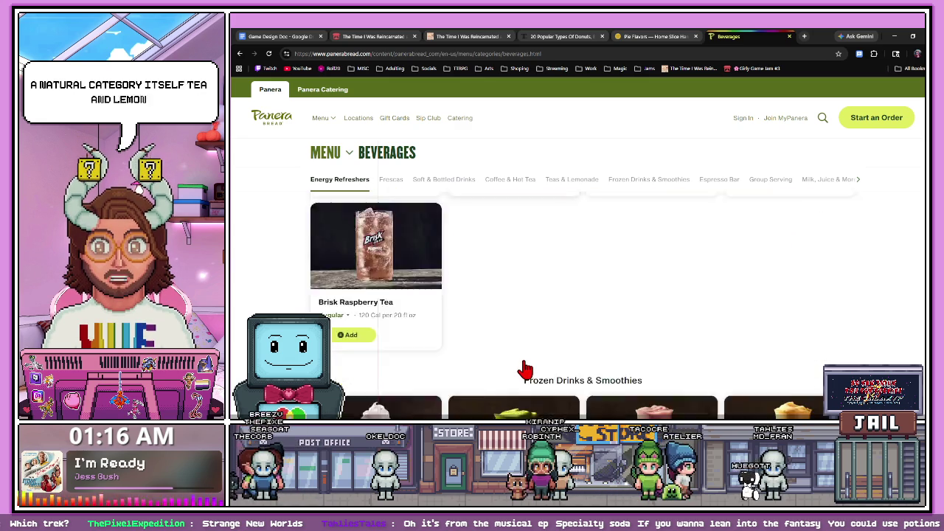
scroll(525, 370, down, 2)
scroll(524, 370, down, 1)
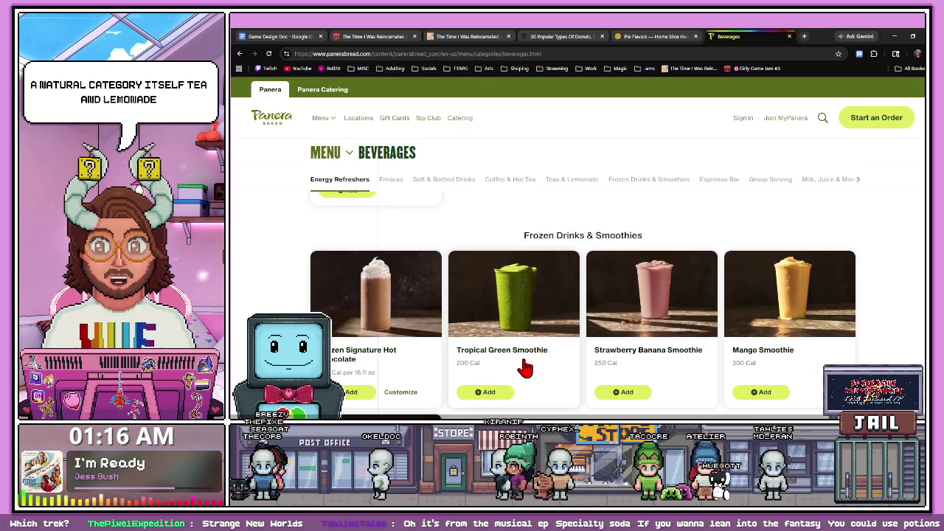
scroll(525, 369, down, 1)
scroll(525, 369, down, 3)
scroll(525, 368, down, 1)
scroll(525, 364, down, 3)
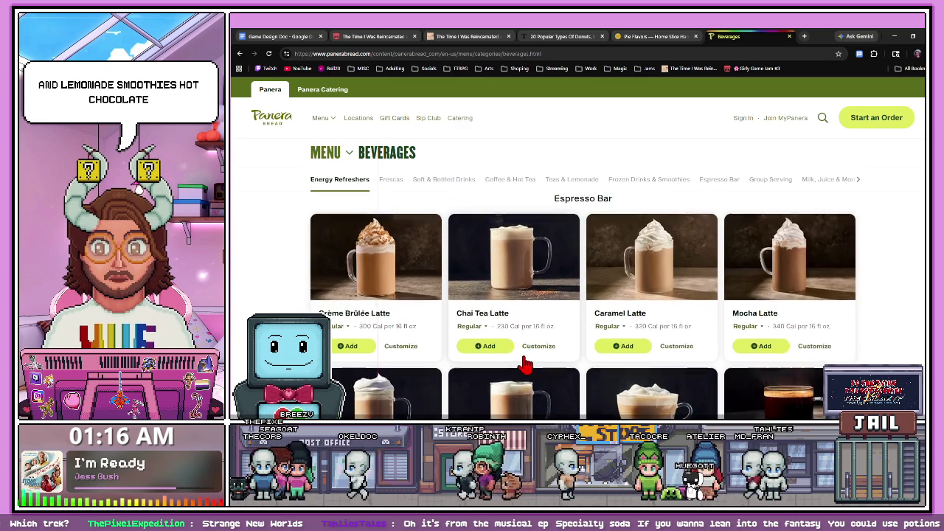
scroll(525, 364, down, 1)
scroll(525, 364, down, 3)
scroll(525, 364, down, 2)
scroll(525, 364, down, 2)
scroll(525, 364, down, 1)
scroll(488, 383, down, 3)
scroll(488, 383, down, 2)
scroll(488, 383, down, 1)
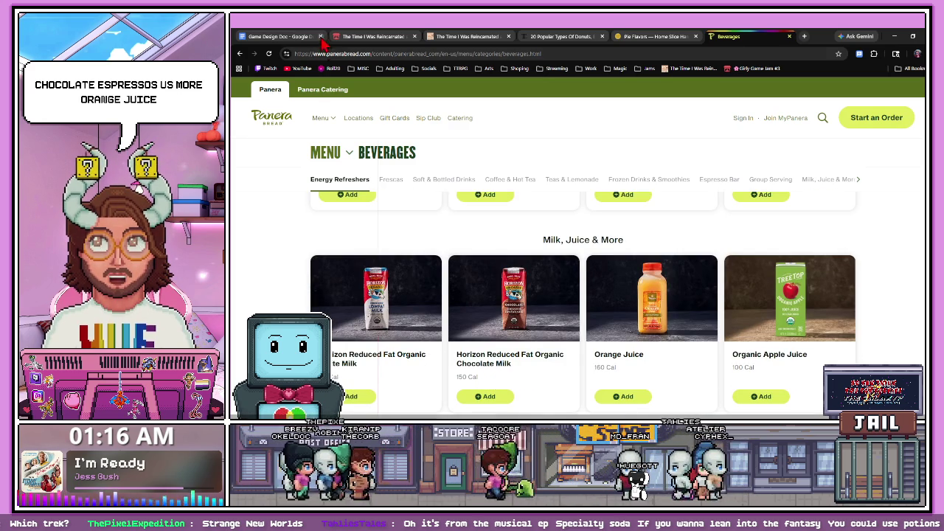
key(ctrl+1)
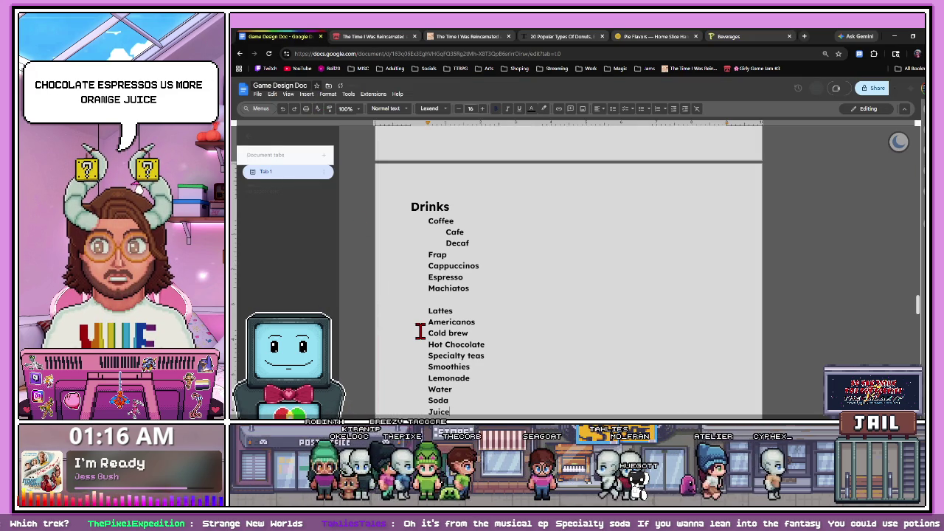
- Glance back over Panera's beverages menu before returning to the Game Design Doc
click(729, 36)
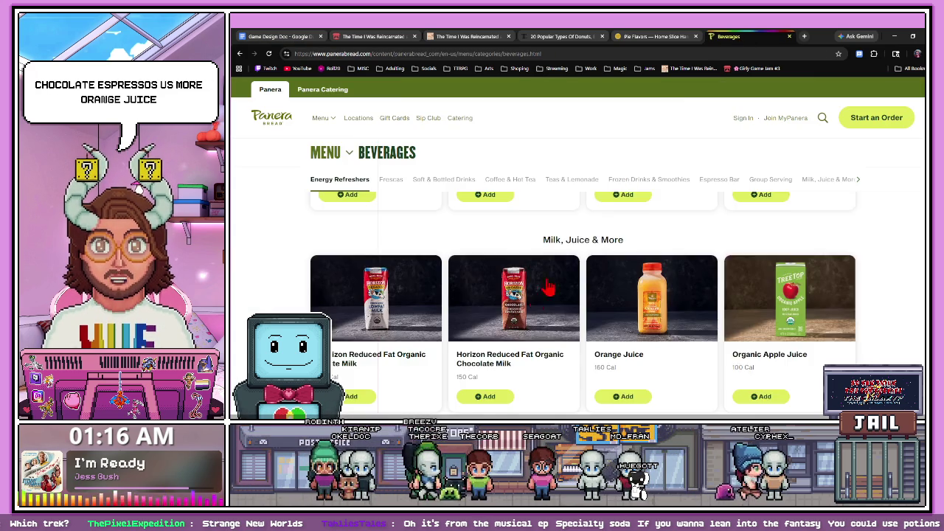
scroll(548, 287, down, 3)
scroll(535, 292, down, 5)
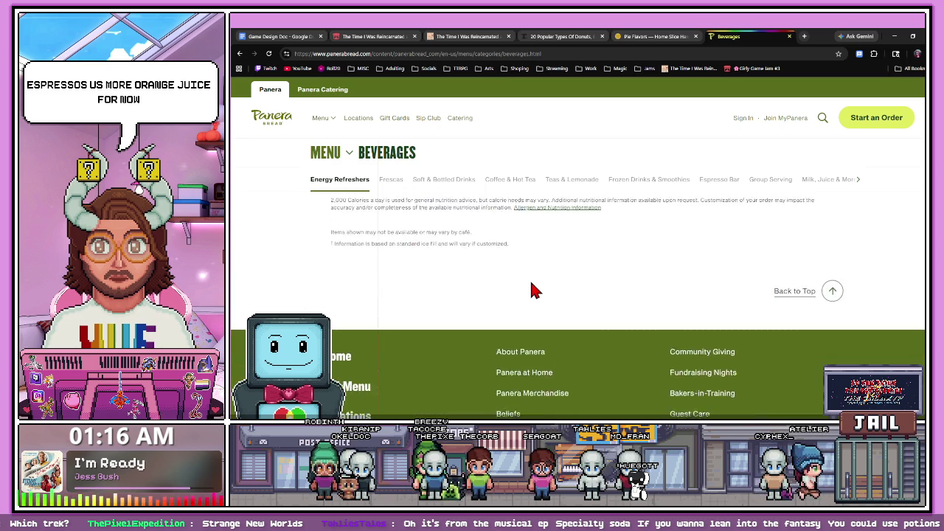
click(273, 37)
text(Milkshakes)
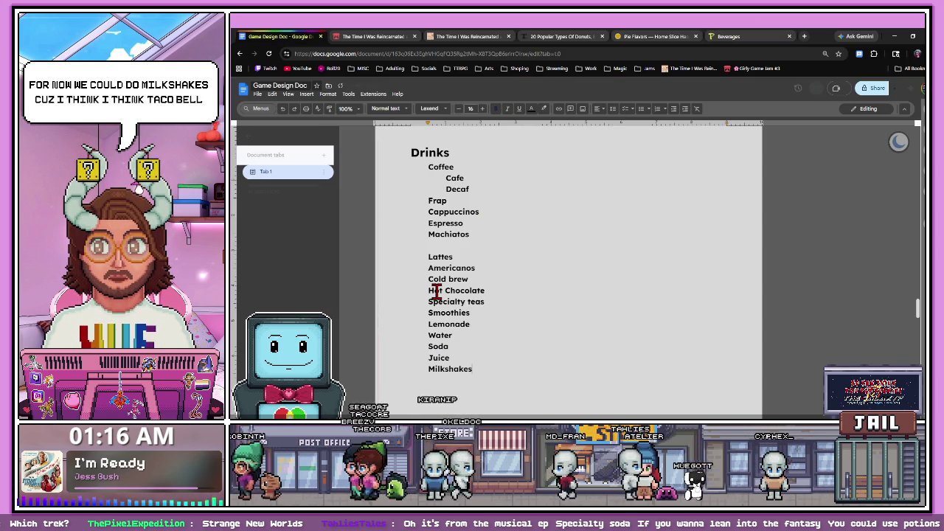
- Add Milkshakes after Juice at the end of the Drinks list
key(Return)
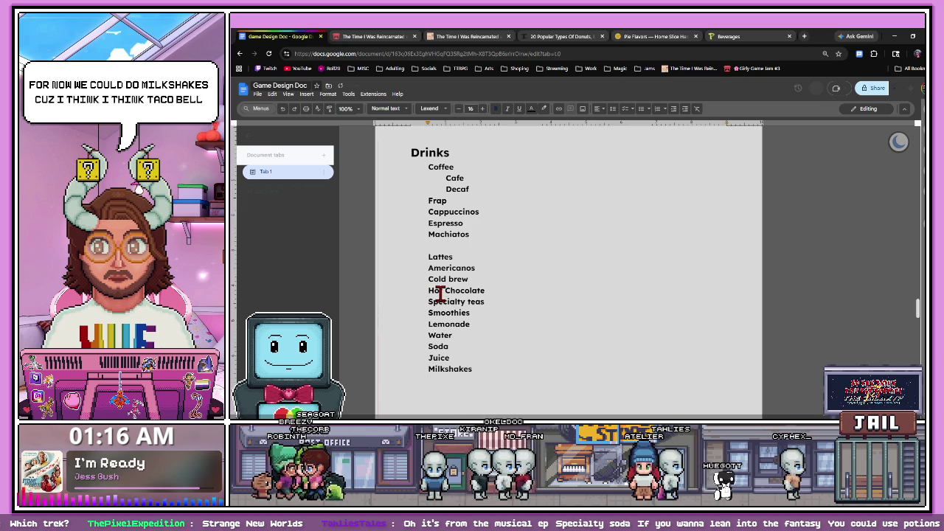
scroll(425, 300, up, 5)
scroll(432, 310, down, 3)
scroll(435, 311, down, 1)
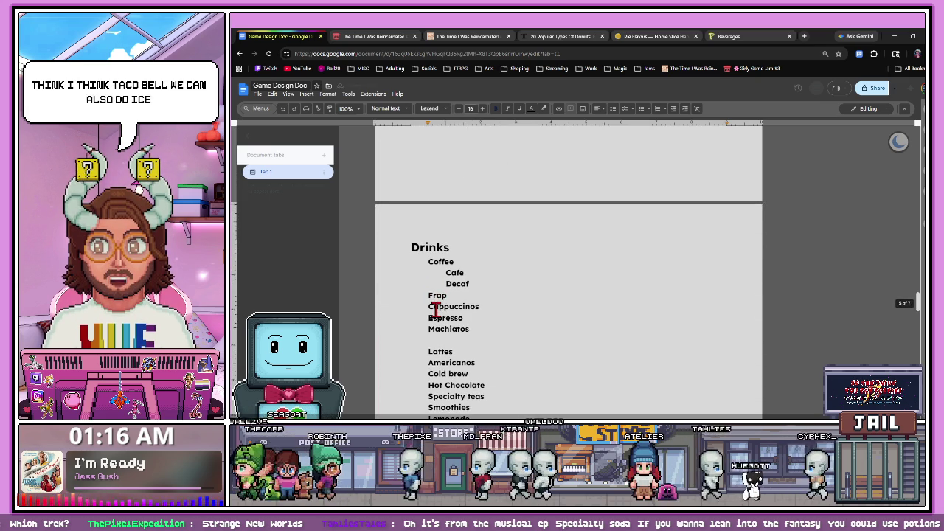
scroll(406, 332, down, 1)
scroll(424, 345, down, 1)
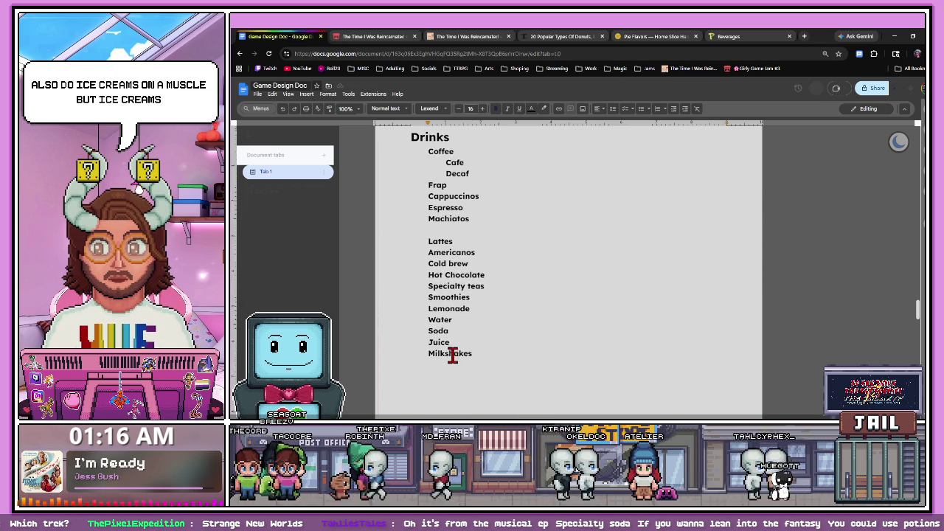
- Scroll the Game Design Doc past the Drinks list and tables to the blank final page
scroll(472, 354, up, 1)
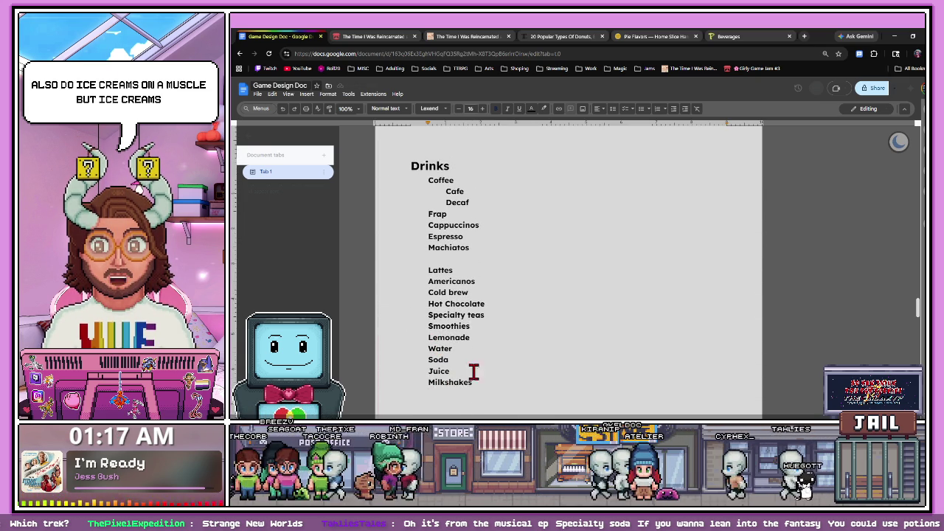
scroll(459, 362, up, 2)
scroll(459, 362, up, 1)
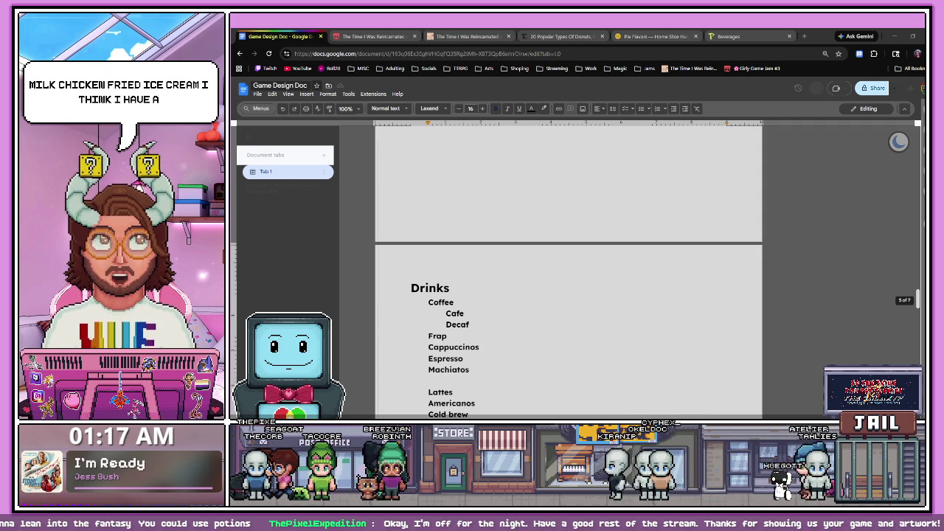
click(708, 227)
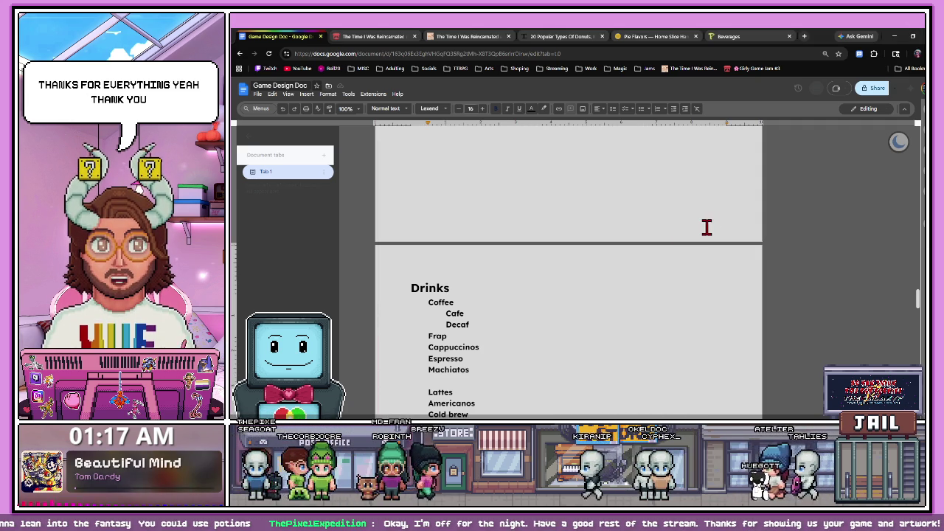
scroll(556, 261, down, 3)
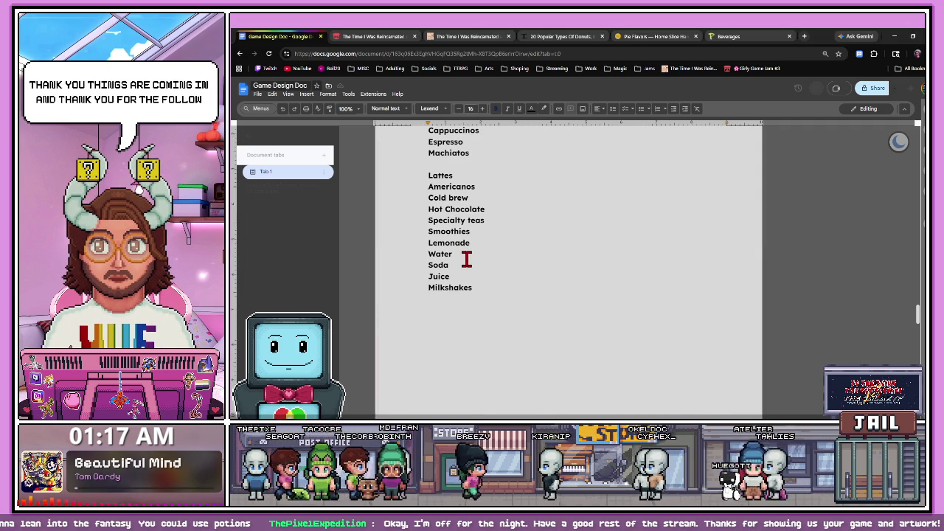
scroll(466, 259, up, 1)
scroll(466, 258, up, 2)
scroll(466, 258, up, 10)
scroll(466, 262, up, 2)
scroll(466, 262, up, 1)
scroll(466, 261, up, 2)
scroll(466, 261, up, 1)
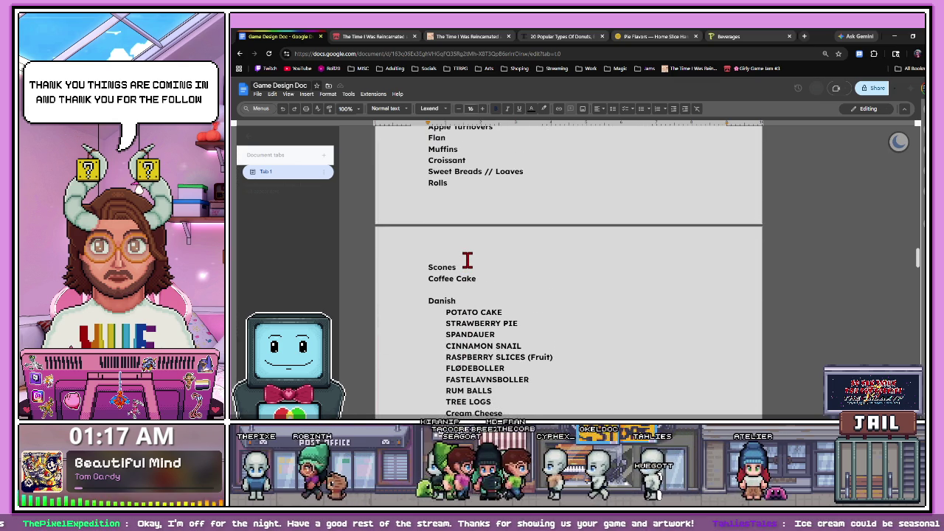
scroll(464, 277, up, 1)
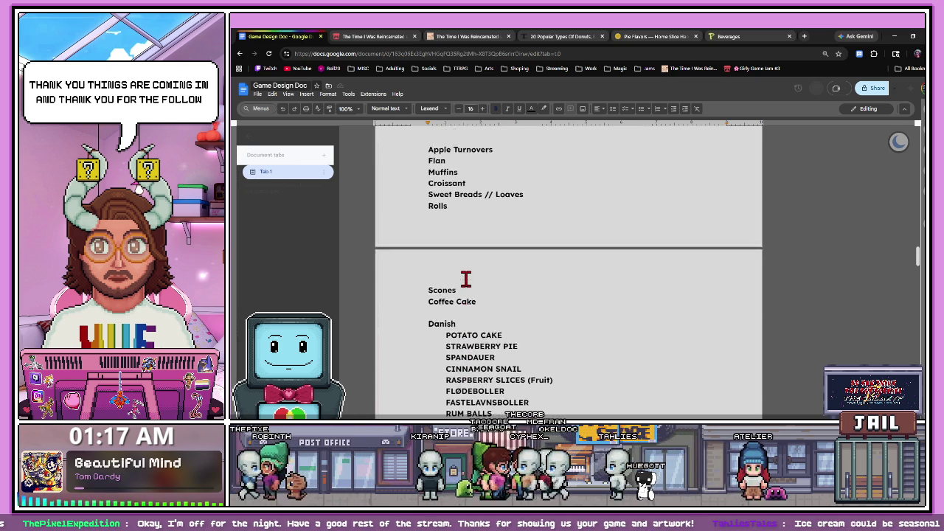
scroll(465, 276, up, 2)
scroll(466, 278, up, 1)
scroll(466, 278, up, 1)
scroll(466, 278, up, 4)
scroll(466, 278, up, 4)
scroll(467, 276, up, 2)
scroll(466, 276, up, 4)
scroll(467, 276, up, 3)
scroll(467, 277, up, 5)
scroll(467, 276, up, 1)
scroll(476, 268, down, 8)
scroll(476, 273, down, 8)
scroll(478, 274, down, 10)
scroll(479, 273, down, 5)
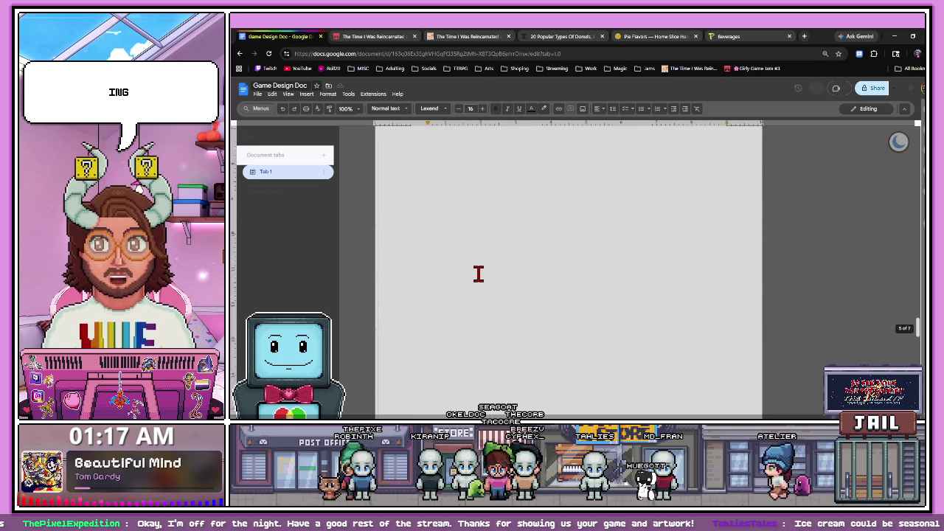
scroll(479, 274, down, 5)
scroll(478, 273, down, 5)
scroll(478, 274, down, 5)
scroll(479, 273, down, 3)
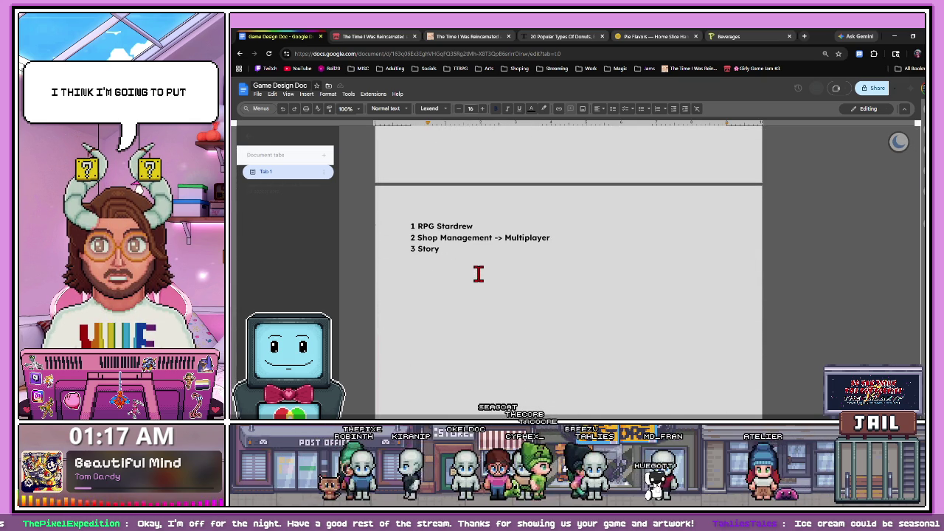
scroll(459, 252, up, 5)
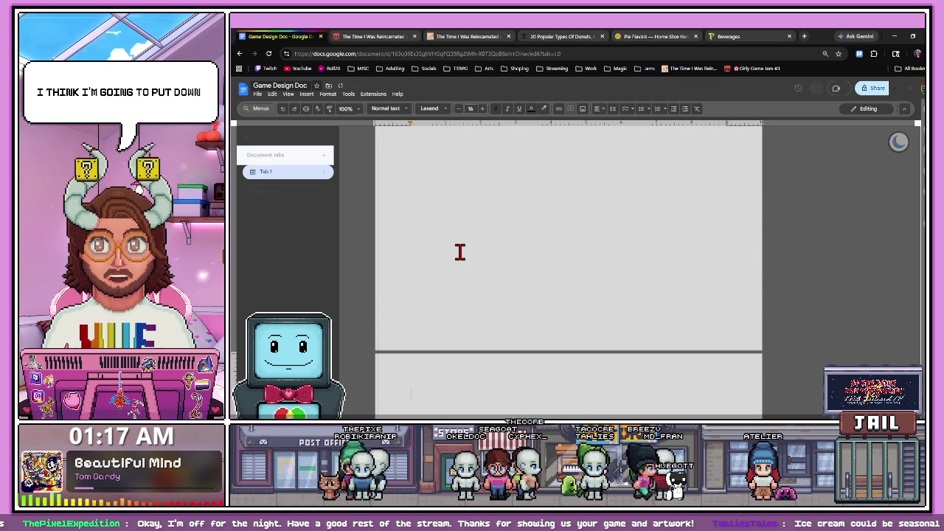
scroll(460, 210, down, 4)
- Copy Ash's description paragraph from the Cupcake Master document
scroll(455, 213, down, 1)
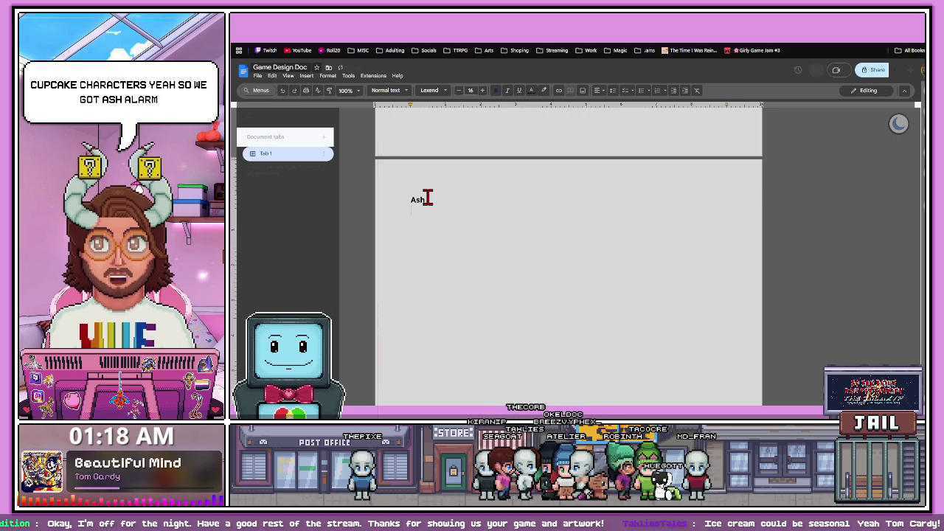
key(ctrl+Tab)
scroll(432, 231, up, 3)
scroll(544, 305, up, 3)
scroll(536, 273, up, 1)
drag(495, 261, 459, 235)
click(500, 248)
triple_click(472, 240)
key(ctrl+c)
- Paste Ash's description as plain text between Ash and Elara in the Game Design Doc
key(ctrl+Tab)
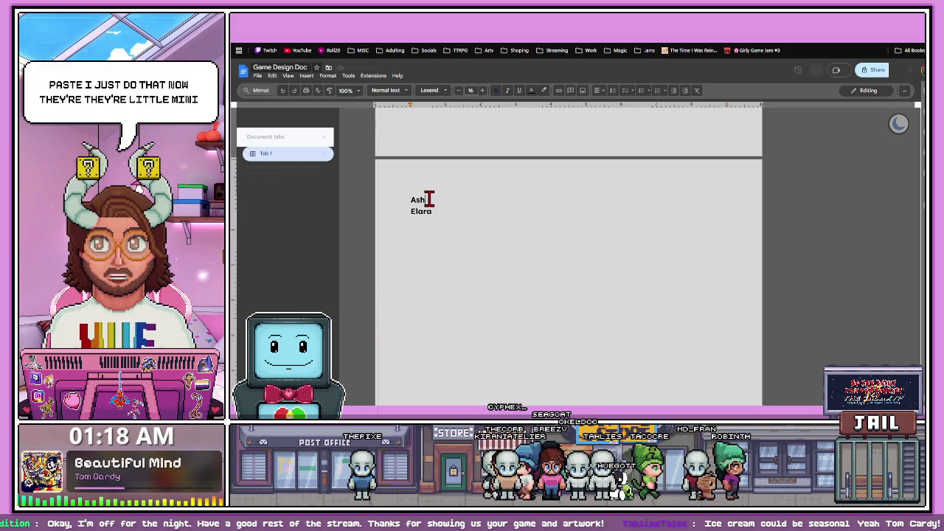
key(ctrl+v)
key(ctrl+z)
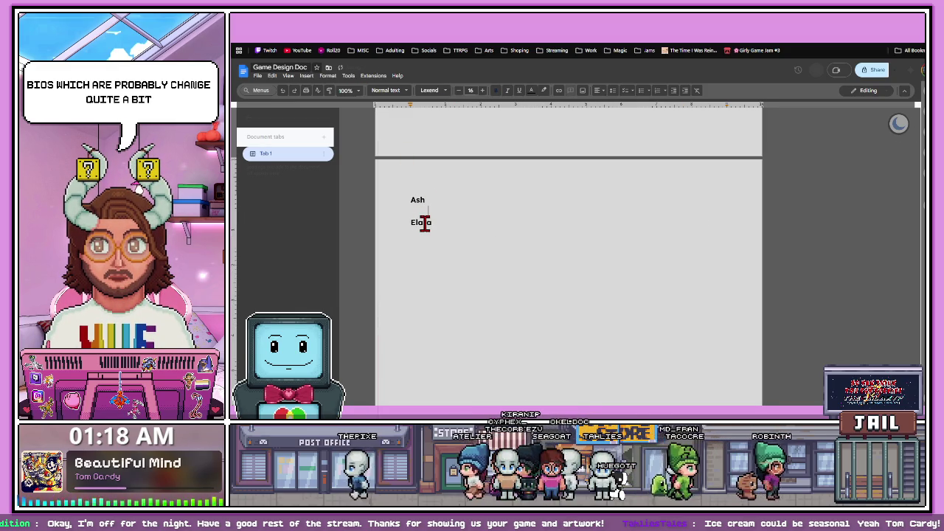
key(ctrl+shift+v)
- Set Ash's bio paragraph to font size 12 and indent it
drag(439, 233, 408, 211)
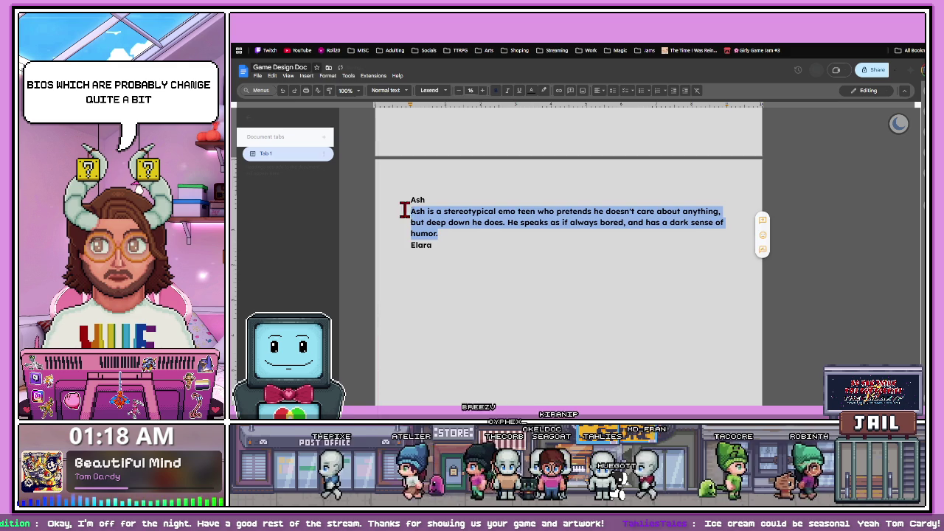
click(459, 90)
click(459, 90)
click(458, 90)
click(459, 90)
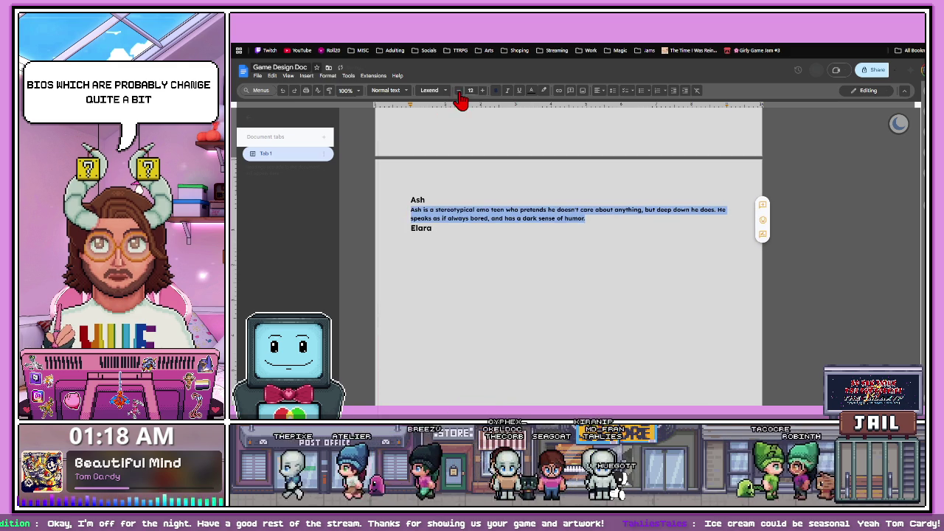
click(411, 210)
key(Tab)
key(Tab)
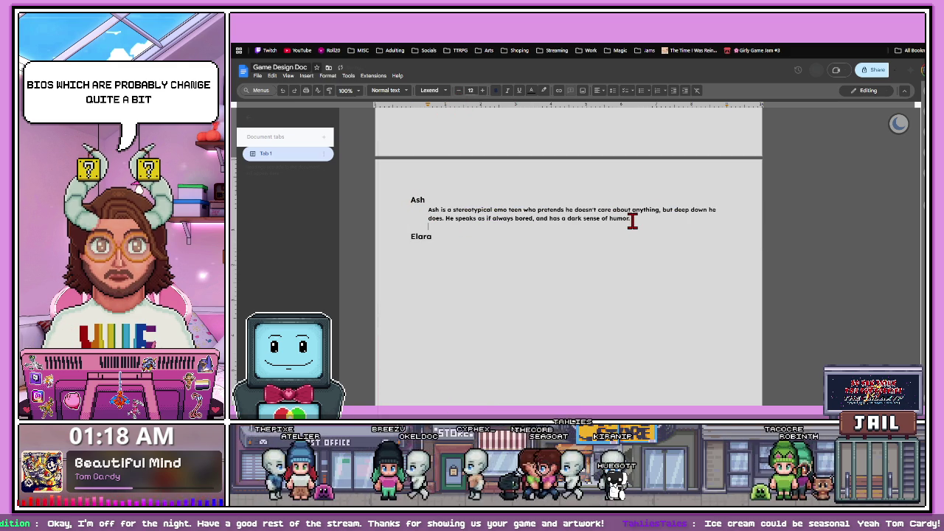
key(ctrl+Tab)
- Copy Elara's bio from Cupcake Master and paste it under Elara in the Game Design Doc
scroll(488, 303, down, 5)
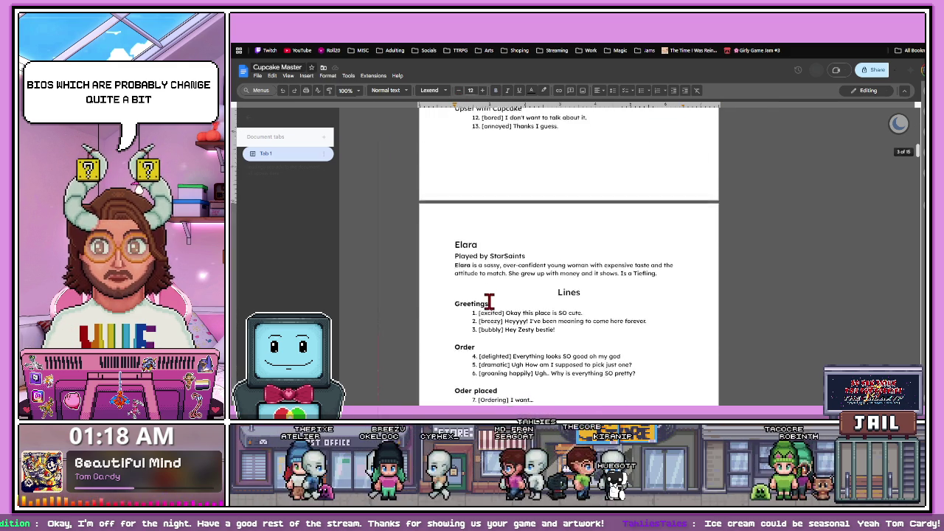
scroll(477, 277, down, 3)
scroll(477, 278, up, 3)
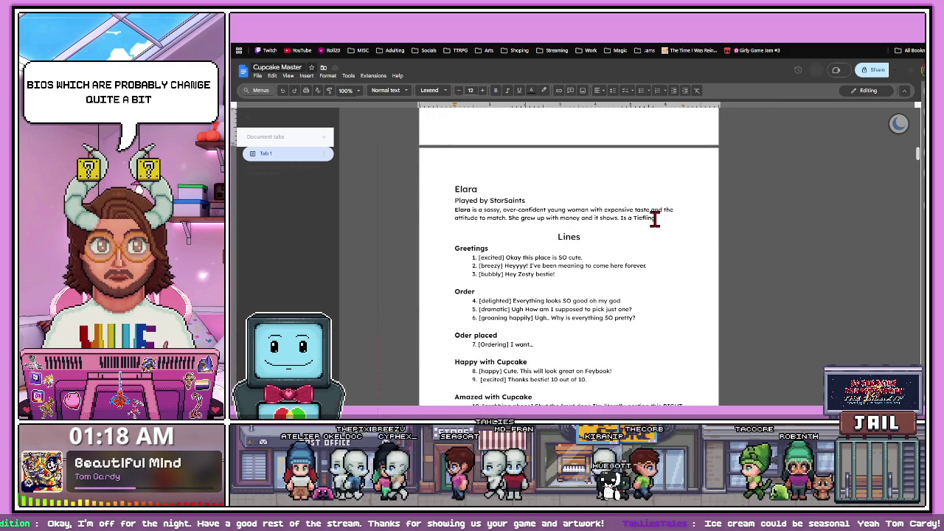
drag(656, 216, 455, 209)
key(ctrl+c)
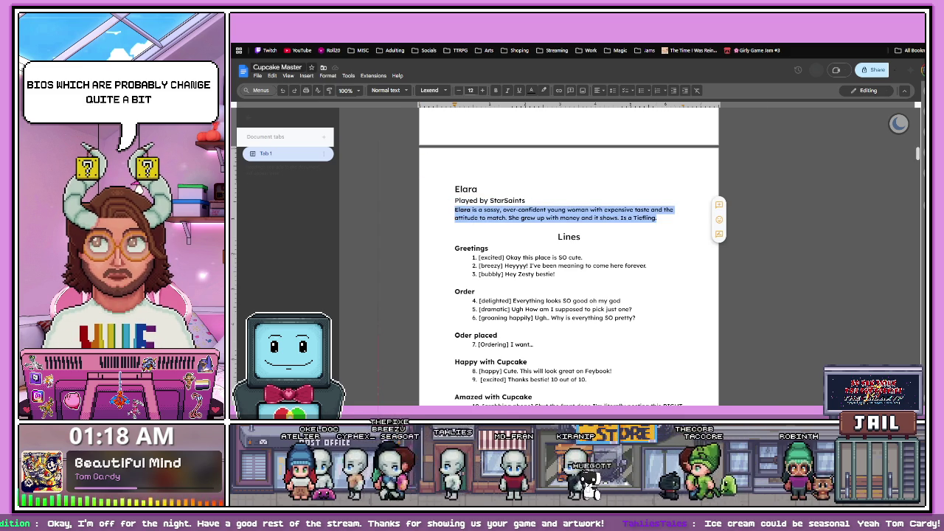
key(ctrl+Tab)
key(ctrl+v)
mouse_move(570, 235)
mouse_down()
mouse_move(428, 226)
mouse_move(433, 246)
mouse_up()
key(ctrl+z)
click(537, 257)
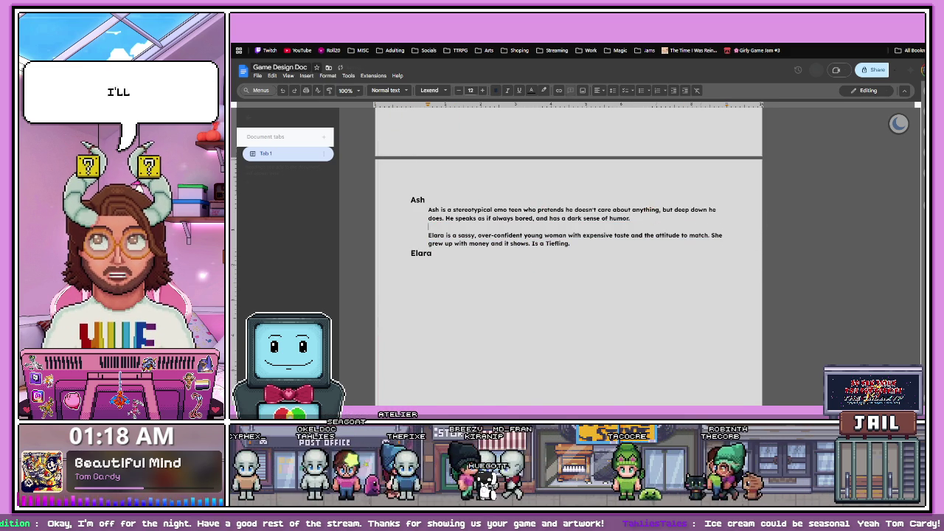
- Select the name Stella in the Cupcake Master notes for the character list
key(ctrl+Tab)
scroll(483, 303, up, 2)
double_click(471, 199)
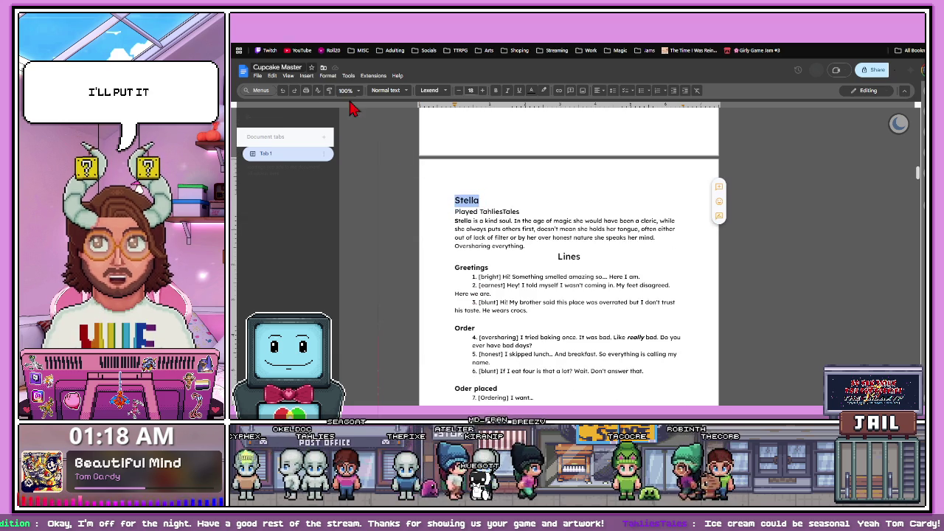
key(ctrl+shift+Tab)
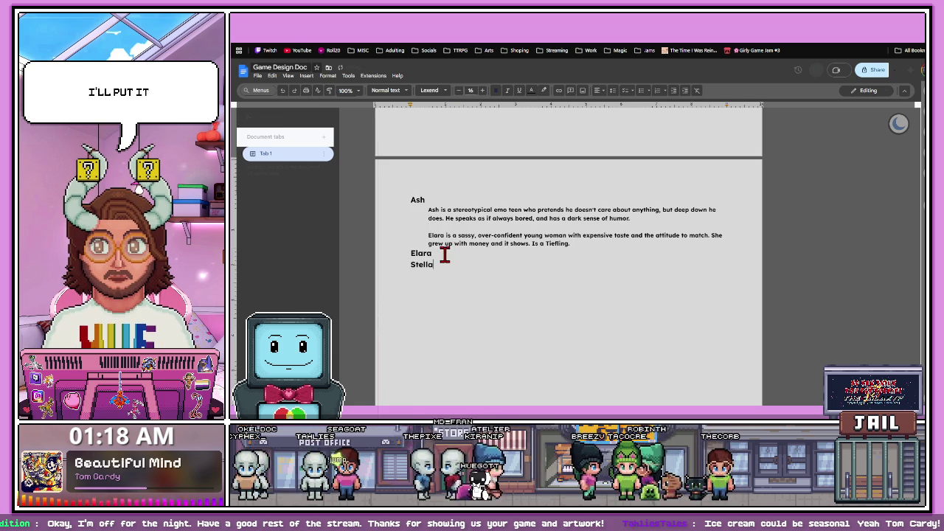
- Select the name Khad in the Cupcake Master notes for the character list
key(ctrl+Tab)
scroll(442, 295, down, 5)
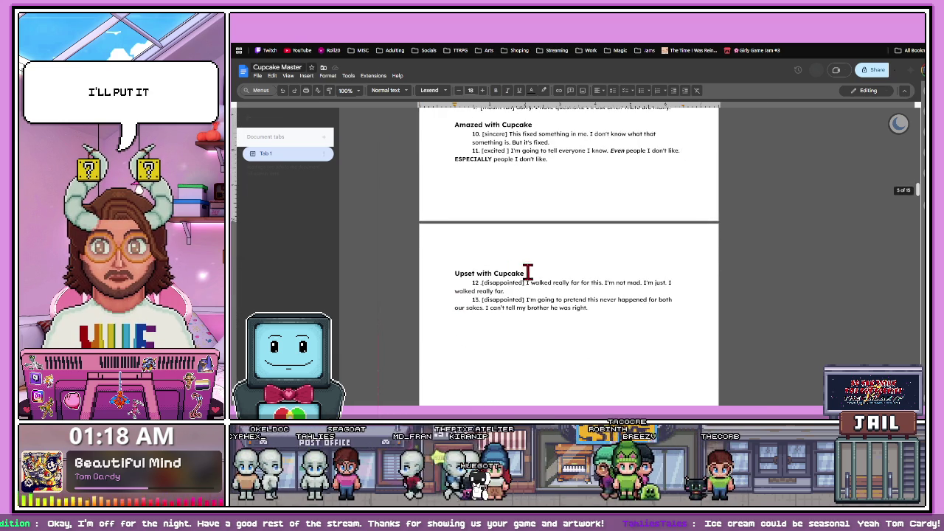
scroll(508, 291, down, 3)
scroll(504, 294, down, 3)
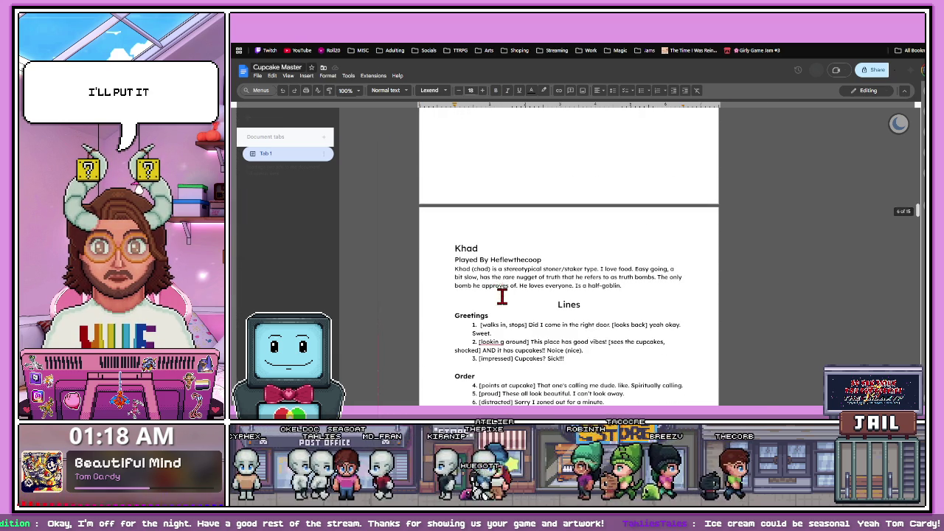
double_click(466, 249)
key(ctrl+shift+Tab)
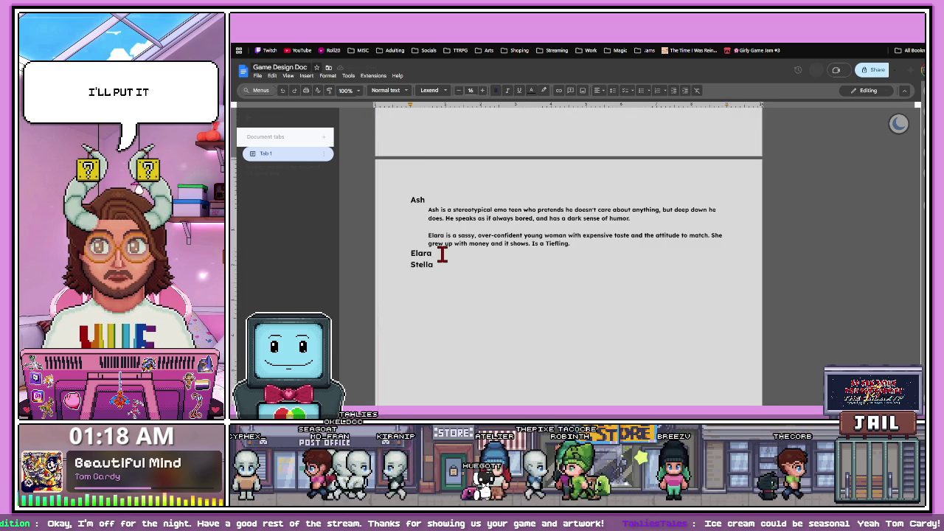
- Select the Lacewing entry in the Cupcake Master notes for the character list
key(ctrl+Tab)
scroll(469, 230, down, 10)
scroll(501, 264, down, 2)
scroll(481, 263, down, 2)
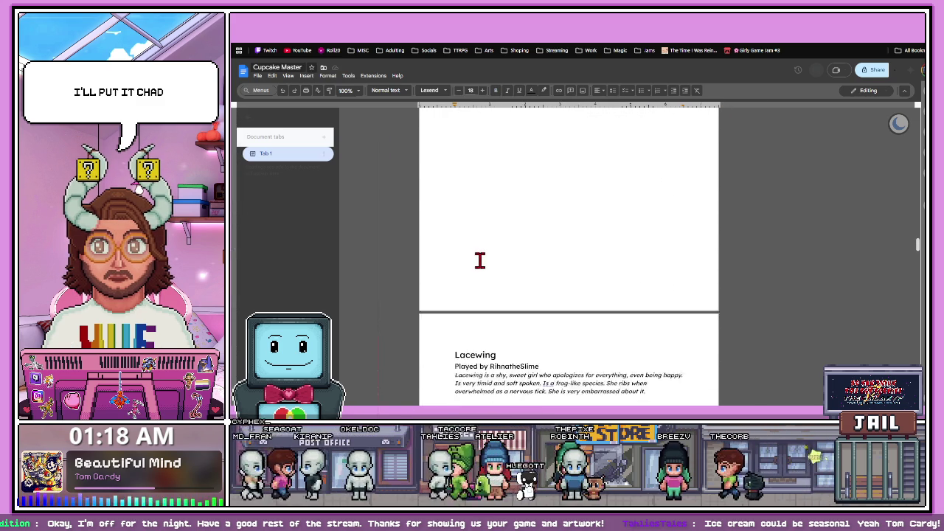
scroll(479, 262, down, 2)
drag(497, 229, 438, 231)
key(ctrl+shift+Tab)
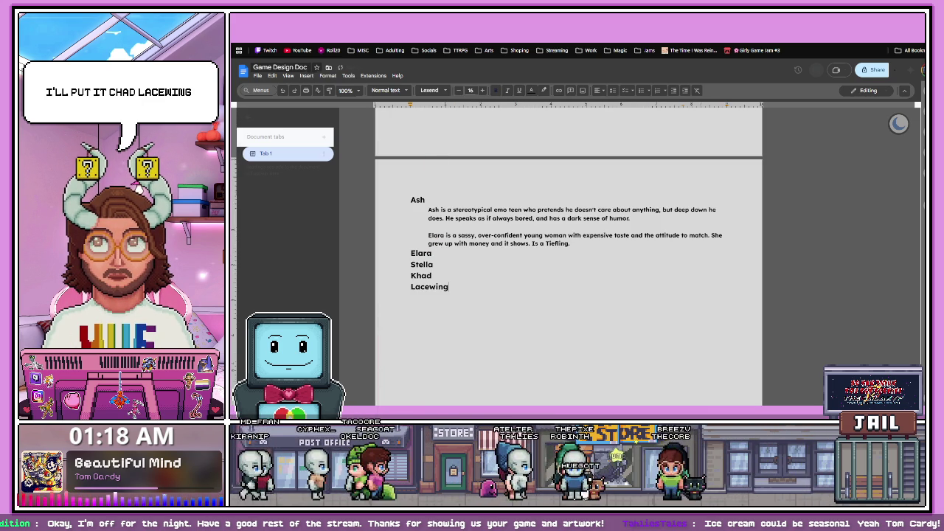
- Locate Fitz's section in the Cupcake Master notes and clear the selection on his name
key(ctrl+Tab)
scroll(531, 233, down, 2)
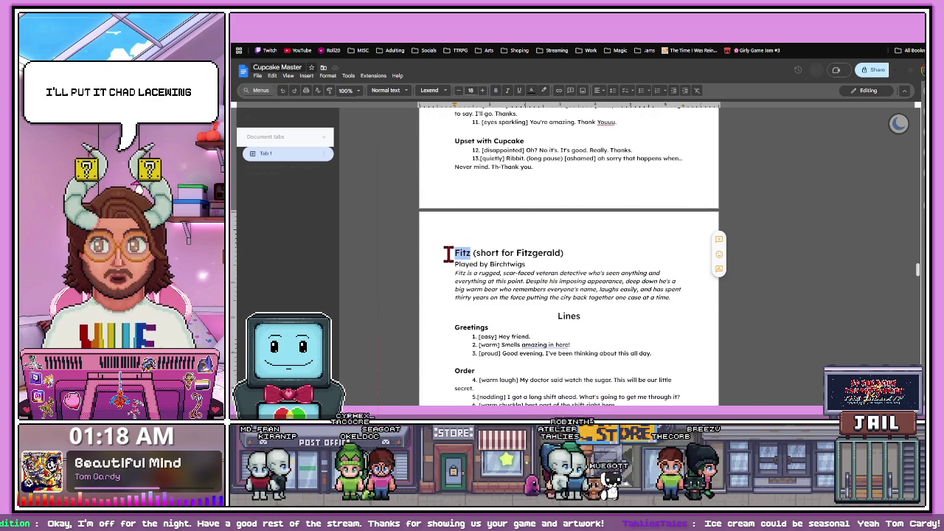
key(ctrl+shift+Tab)
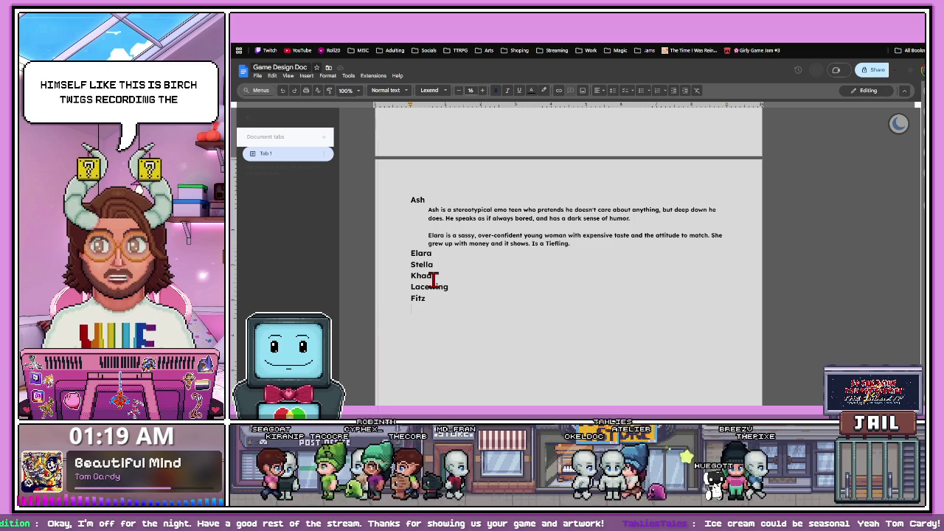
key(ctrl+Tab)
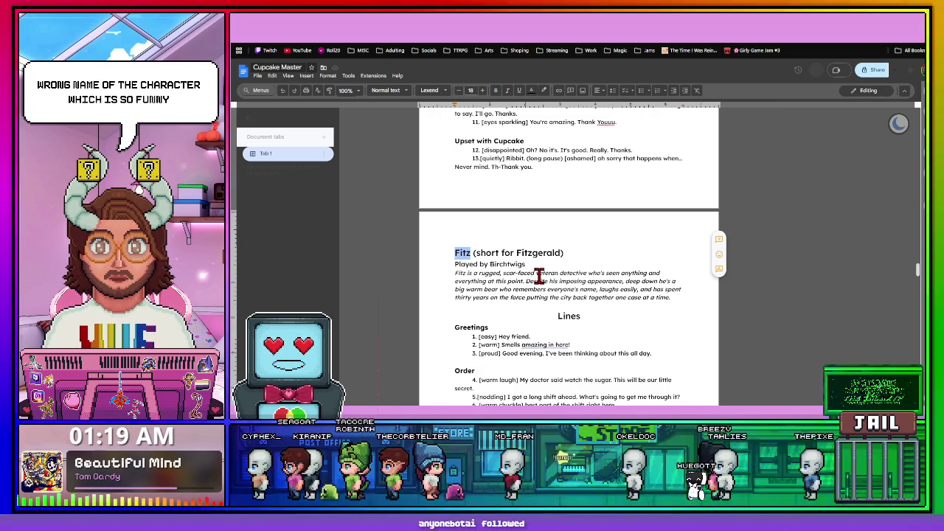
scroll(538, 272, down, 1)
scroll(533, 289, down, 2)
scroll(537, 291, down, 2)
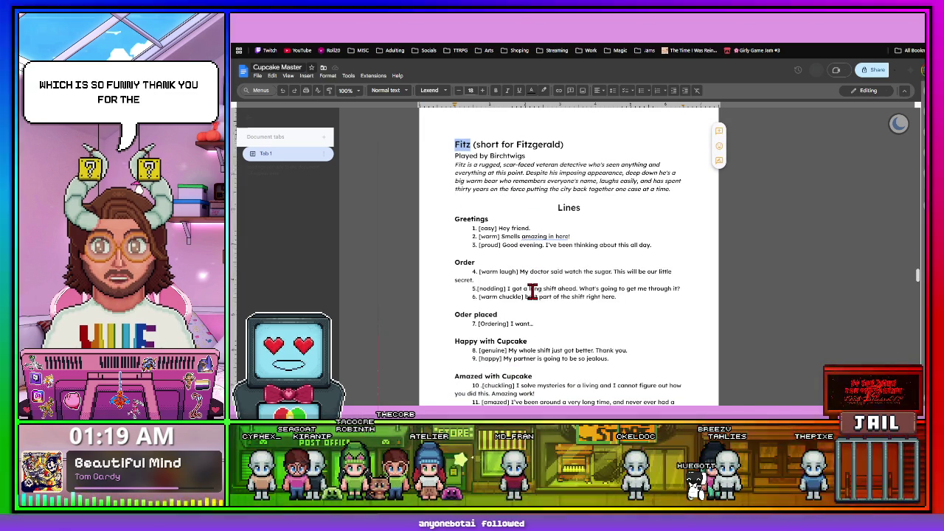
scroll(536, 290, down, 1)
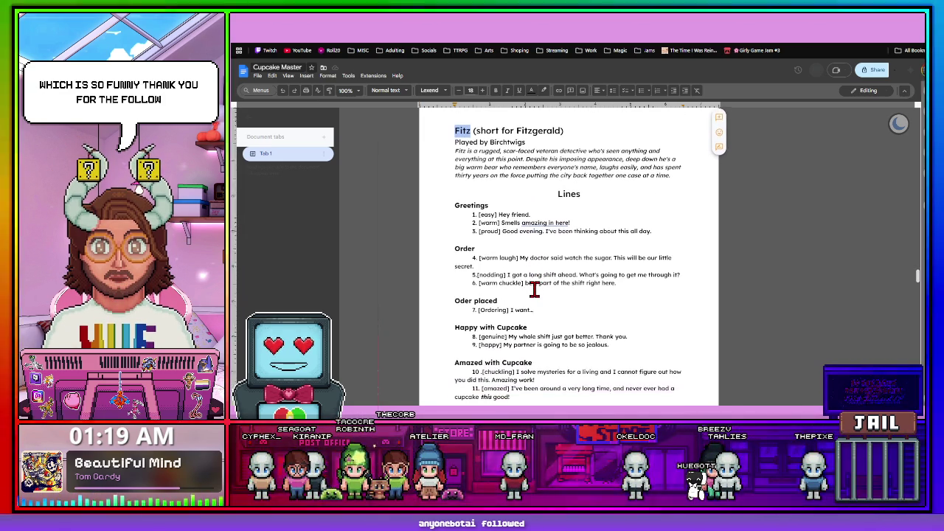
scroll(534, 290, up, 1)
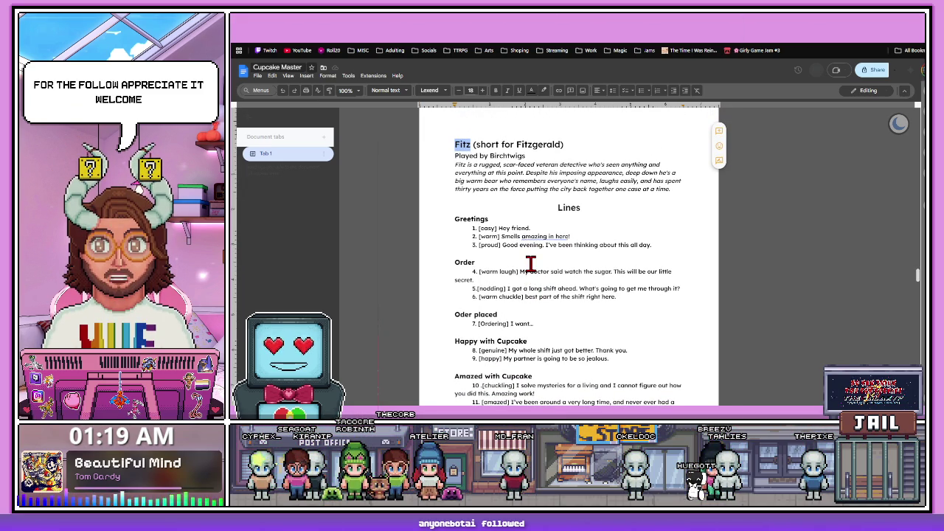
click(512, 199)
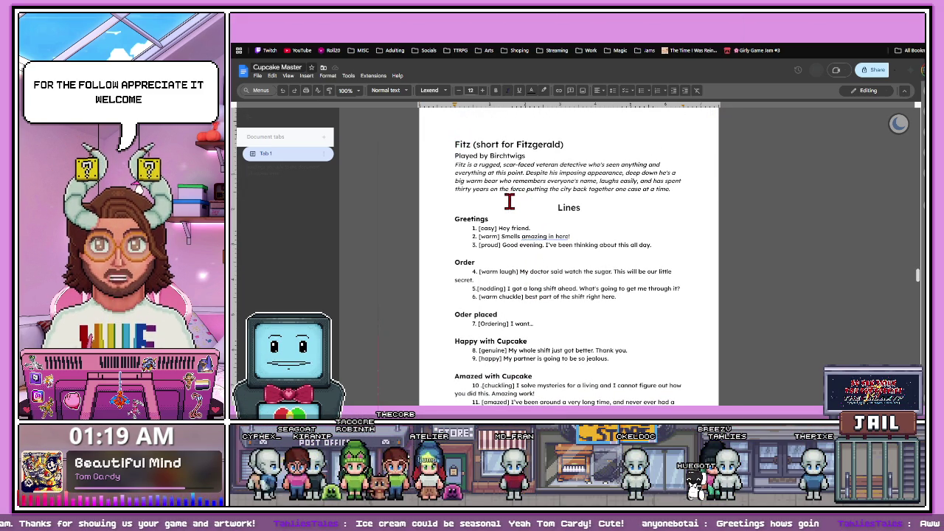
key(ctrl+Tab)
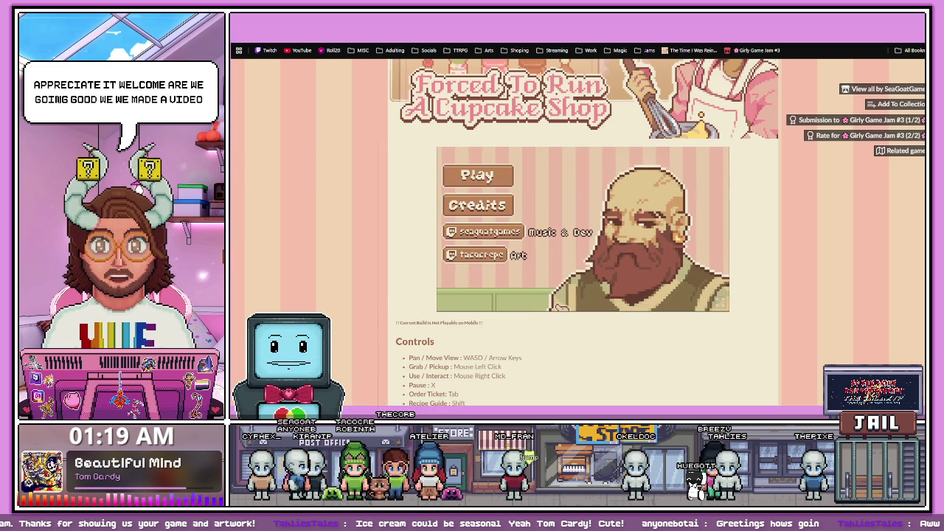
- Reload the Forced To Run A Cupcake Shop page so the game restarts at its splash
key(ctrl+l)
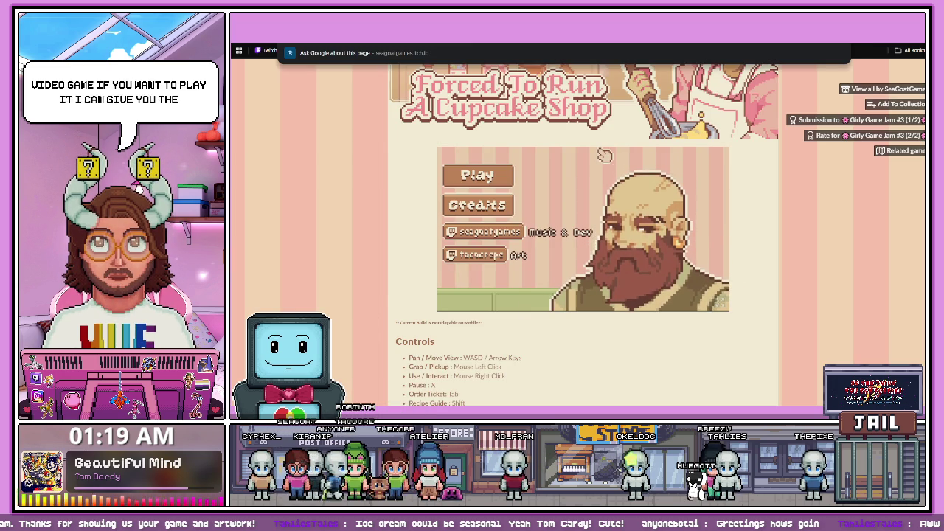
key(Escape)
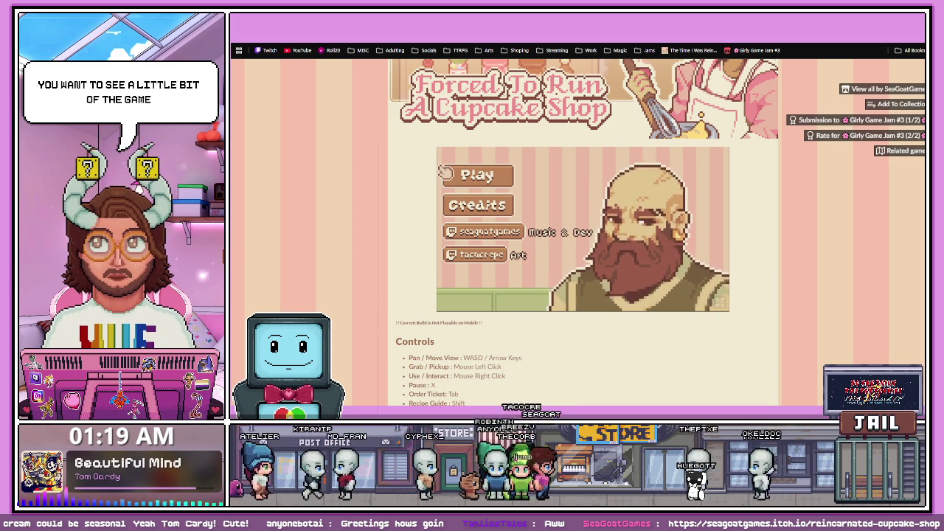
key(F5)
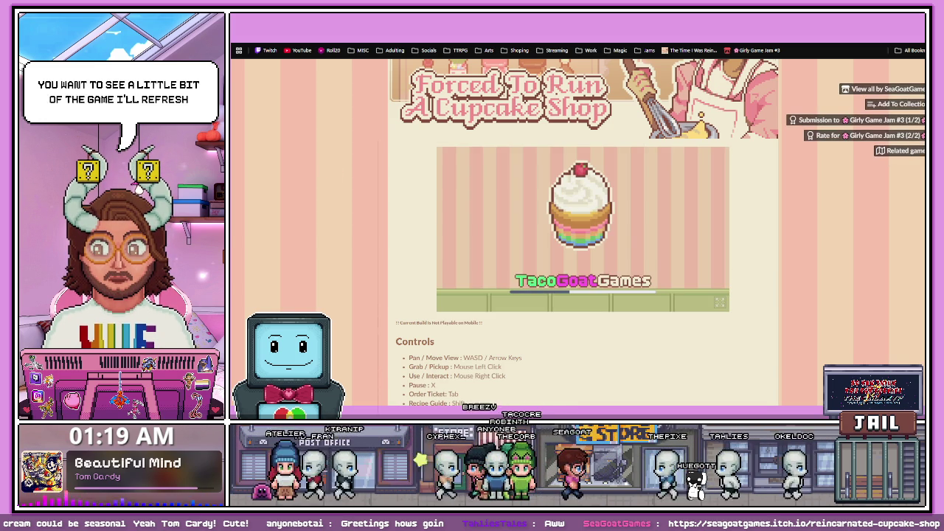
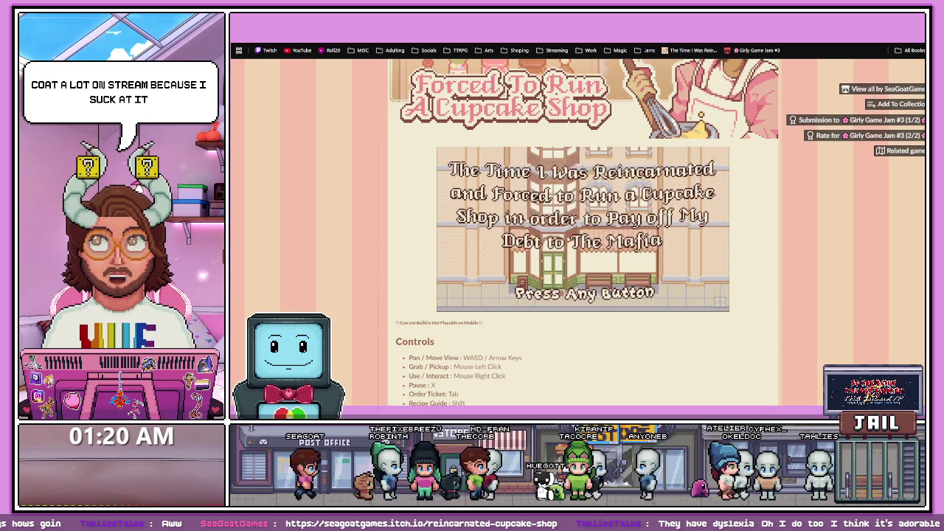
- Scroll through the Fitz, Topher and Hana bios in the Cupcake Master script
key(ctrl+Tab)
key(ctrl+Tab)
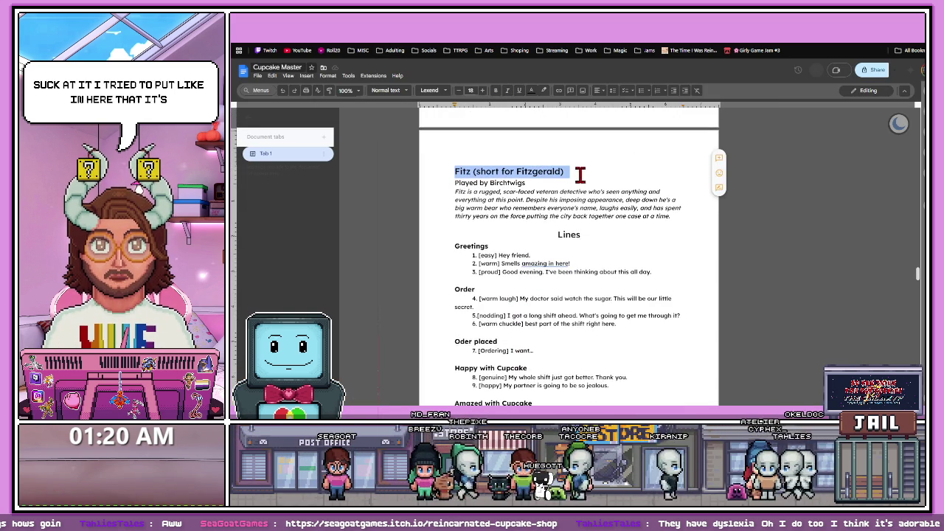
scroll(591, 188, down, 2)
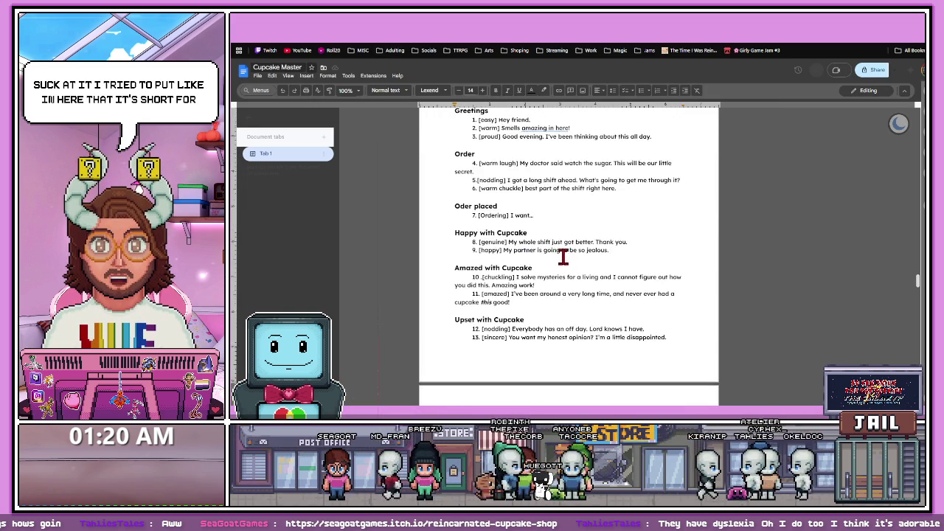
scroll(561, 259, down, 2)
scroll(543, 259, down, 3)
scroll(558, 230, up, 1)
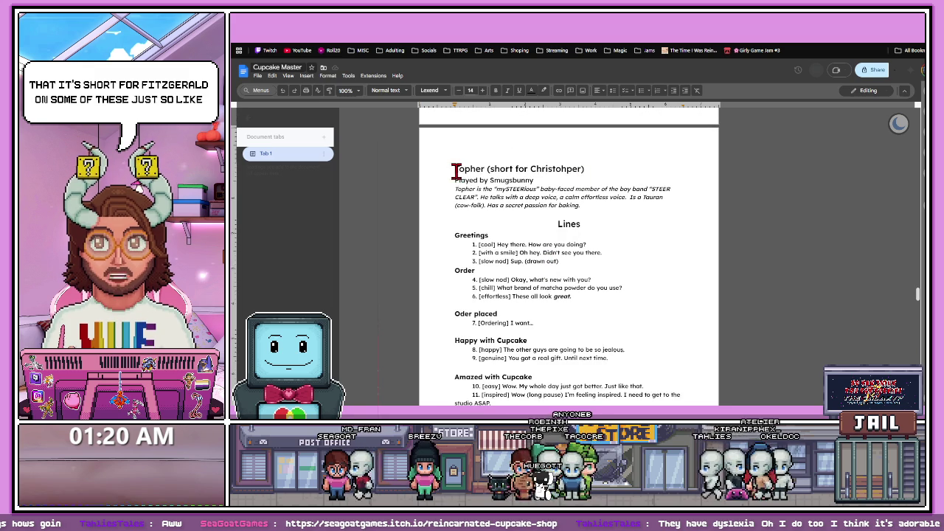
scroll(513, 234, down, 3)
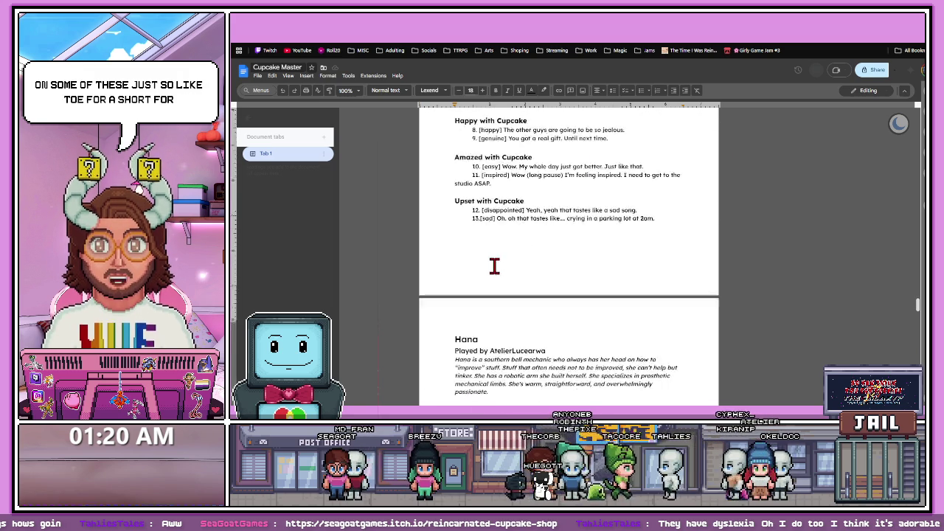
scroll(494, 263, down, 3)
scroll(491, 259, down, 2)
scroll(491, 258, down, 3)
scroll(491, 258, down, 3)
scroll(491, 259, down, 1)
scroll(491, 259, up, 3)
scroll(491, 259, up, 3)
scroll(491, 255, up, 2)
scroll(487, 256, up, 1)
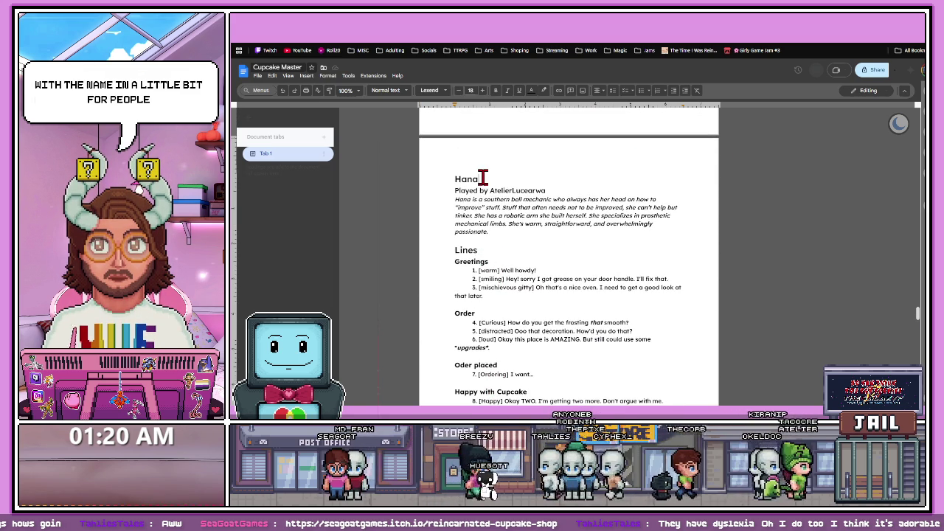
- Select the Hana name heading, then return to the Game Design Doc
drag(480, 179, 449, 178)
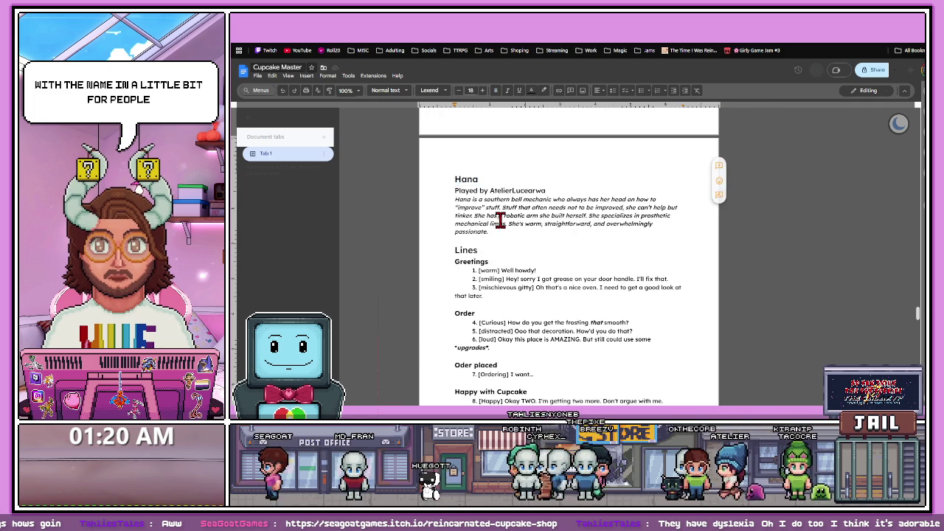
scroll(468, 232, up, 1)
scroll(469, 253, up, 2)
scroll(468, 264, up, 1)
scroll(469, 264, up, 3)
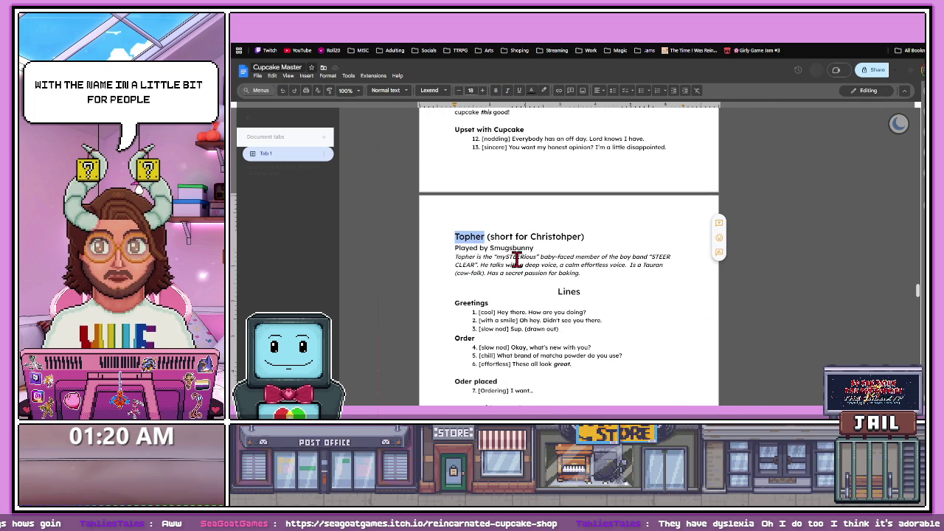
key(ctrl+Tab)
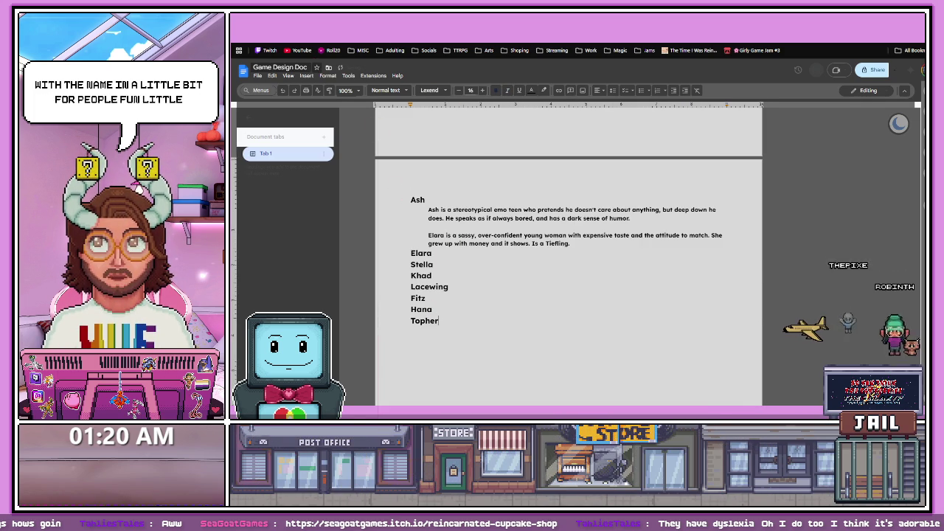
- Reread Topher's bio, picking out the STEER CLEAR band name and his baking passion
key(ctrl+shift+Tab)
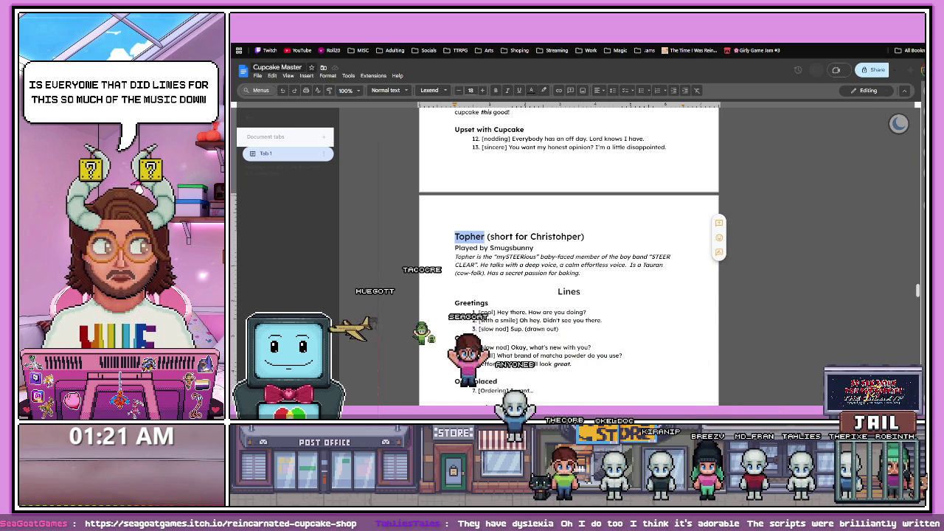
key(alt+Tab)
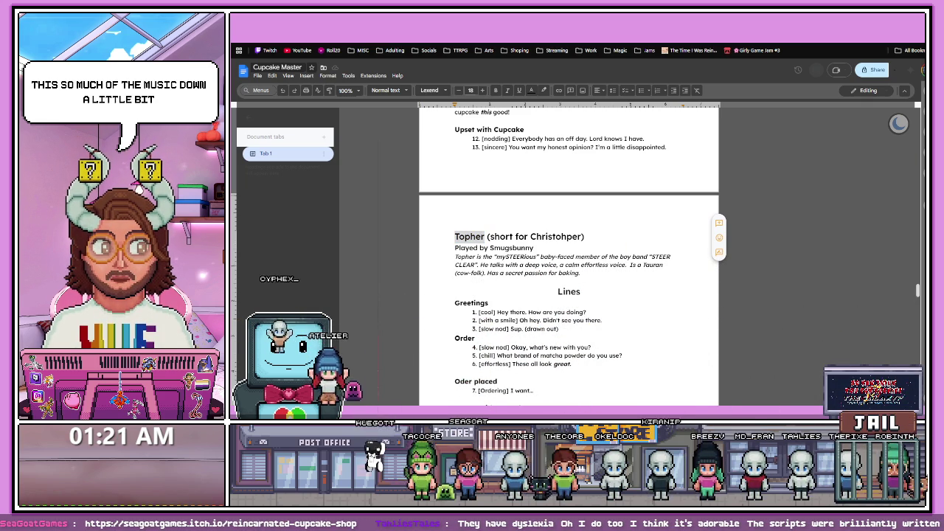
click(582, 273)
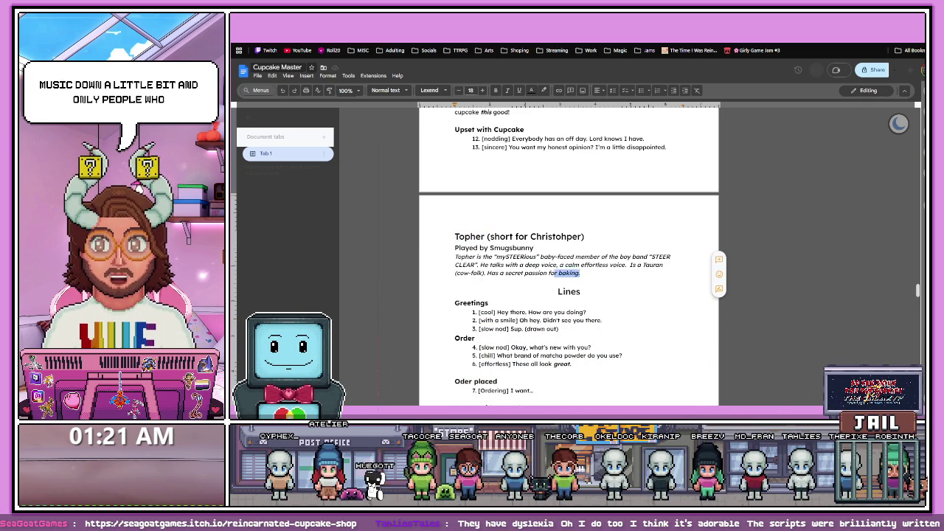
shift+click(454, 256)
click(452, 258)
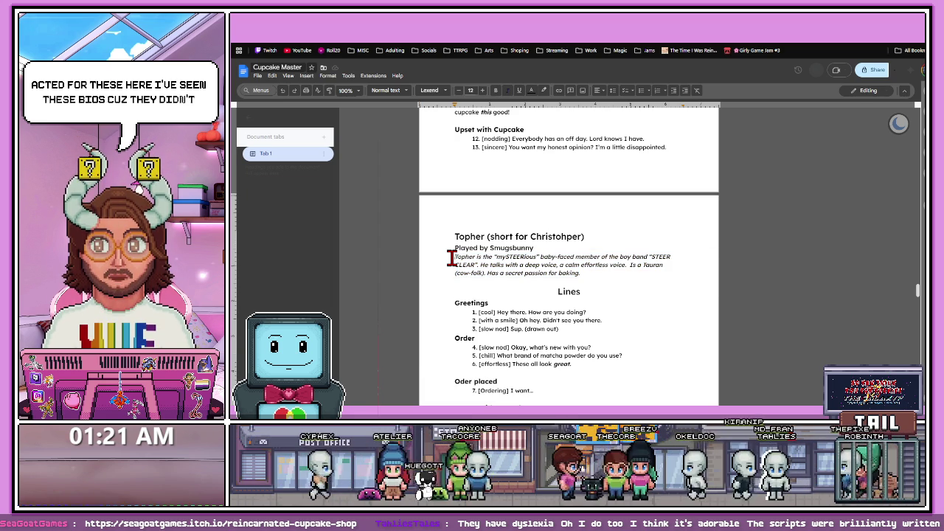
double_click(455, 236)
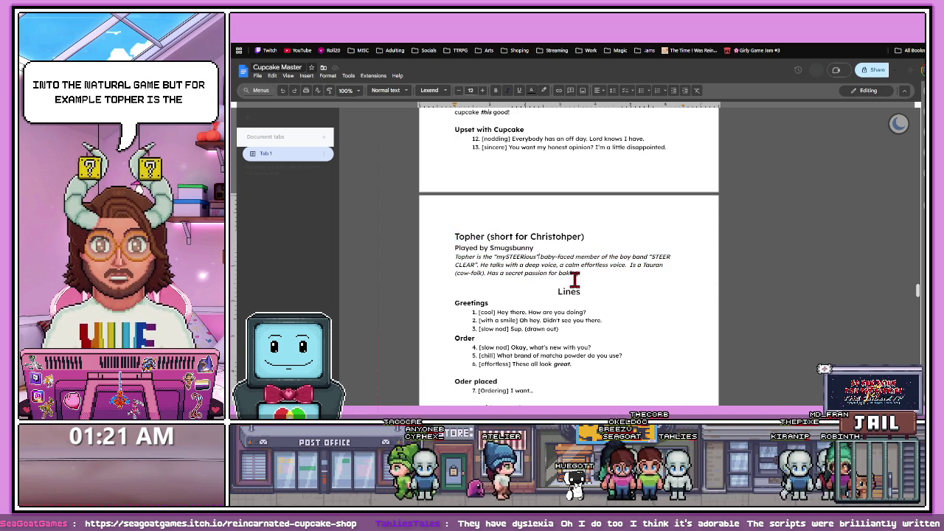
mouse_move(544, 258)
mouse_down()
mouse_move(625, 257)
mouse_move(508, 265)
mouse_up()
click(641, 266)
click(488, 264)
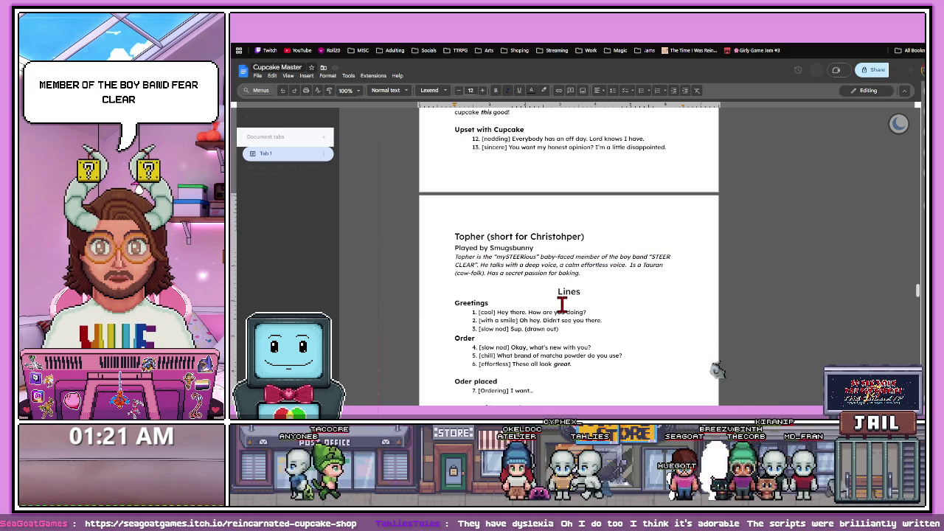
drag(483, 273, 589, 270)
click(590, 270)
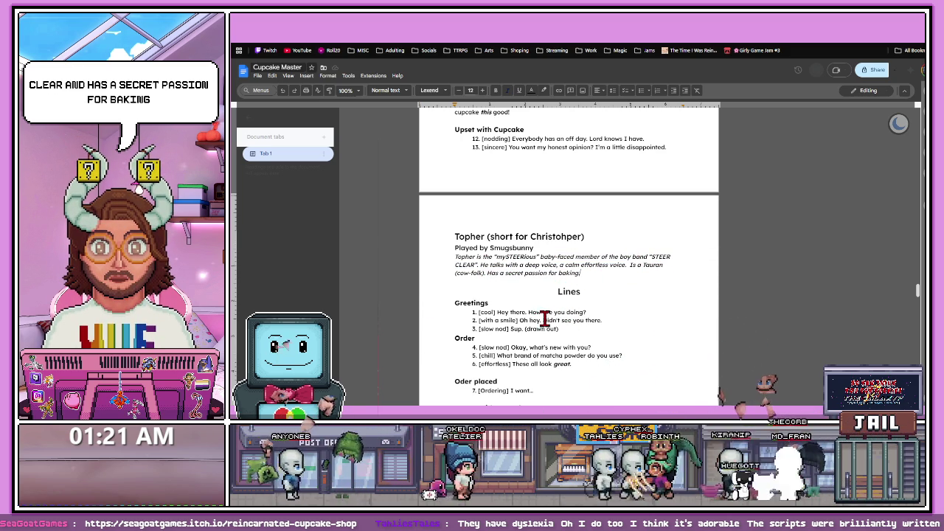
- Reread Fitz's description paragraph in the Cupcake Master script
scroll(538, 313, up, 1)
scroll(533, 309, up, 2)
scroll(533, 309, up, 3)
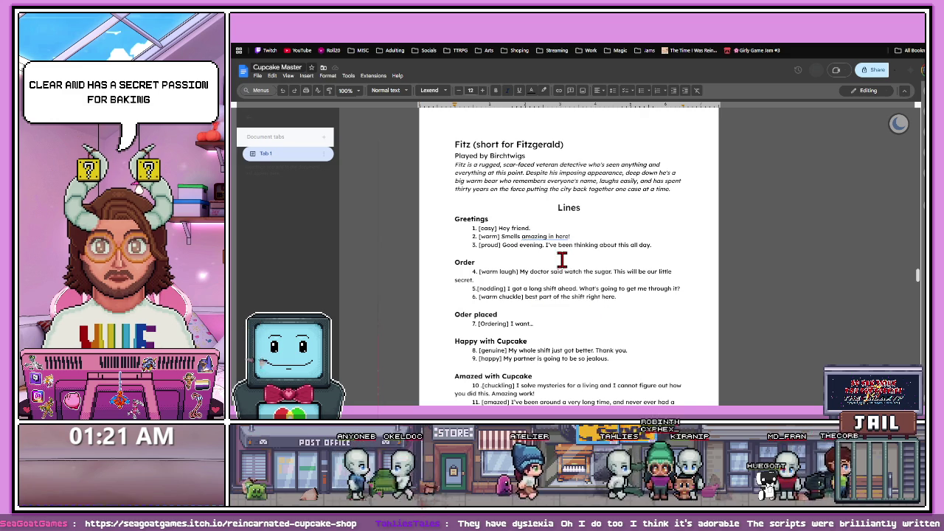
scroll(566, 264, up, 2)
click(568, 185)
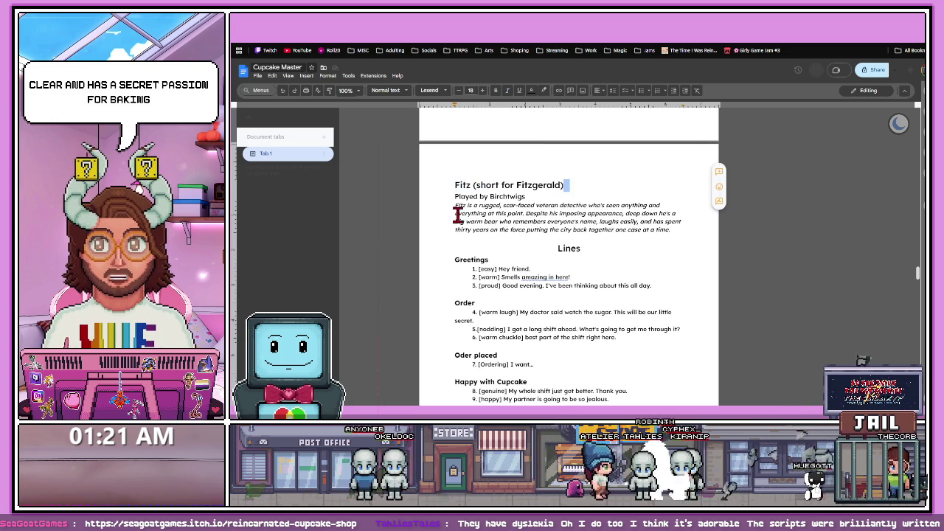
drag(509, 204, 560, 205)
click(590, 205)
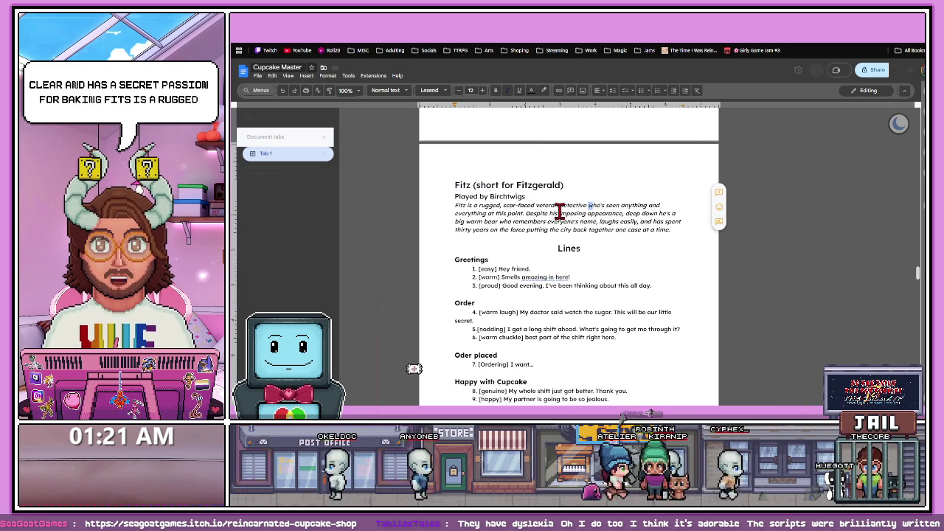
click(473, 213)
triple_click(473, 213)
click(653, 252)
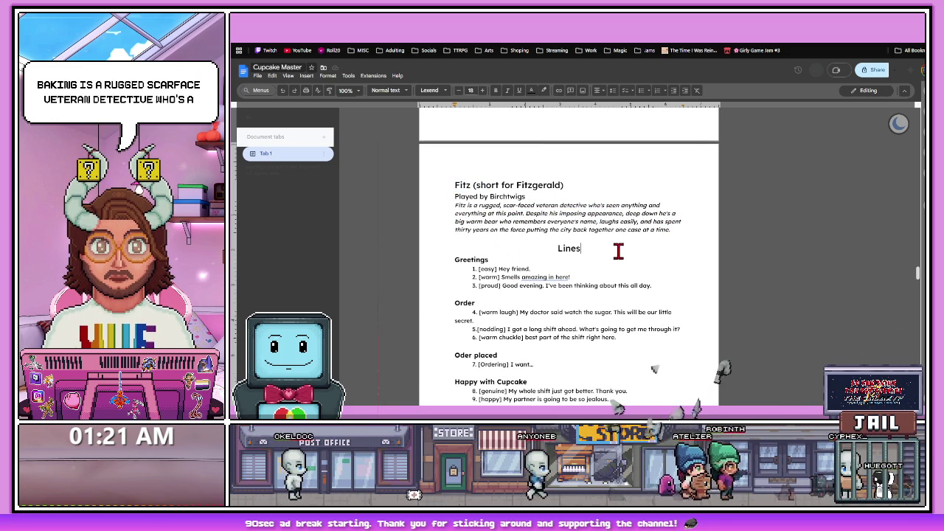
- Move to Khad's page and select his full description paragraph
scroll(582, 263, up, 3)
scroll(579, 262, up, 3)
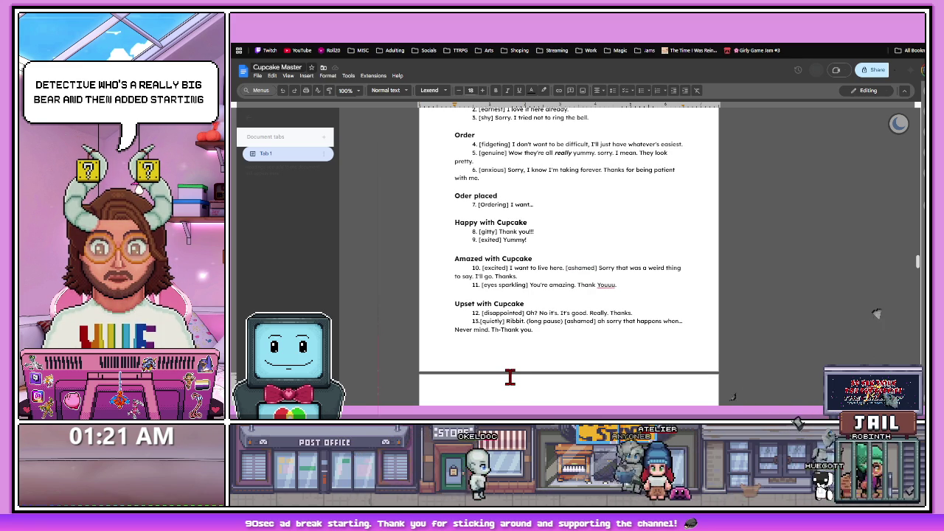
scroll(509, 369, down, 3)
scroll(506, 263, down, 3)
drag(622, 249, 459, 232)
key(ctrl+c)
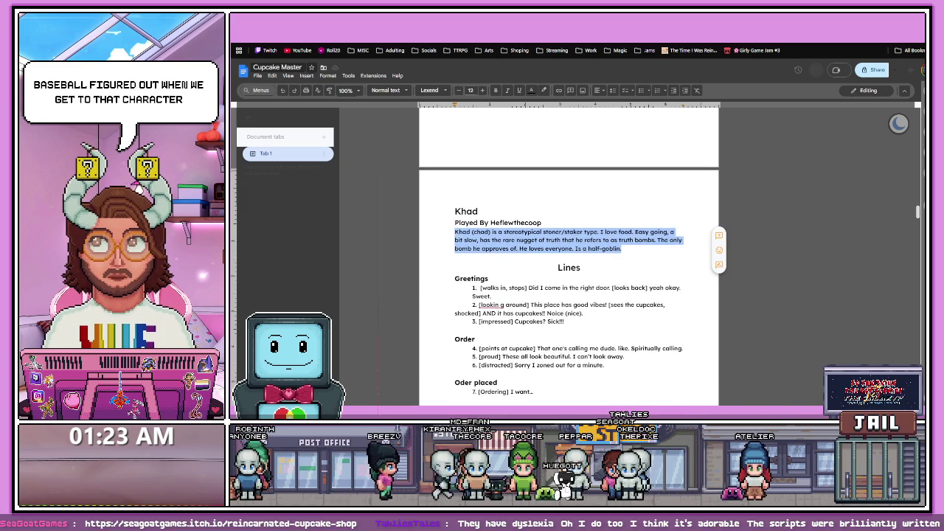
- Paste Khad's description on a new line under his name in the Game Design Doc
key(ctrl+Tab)
click(436, 304)
key(Return)
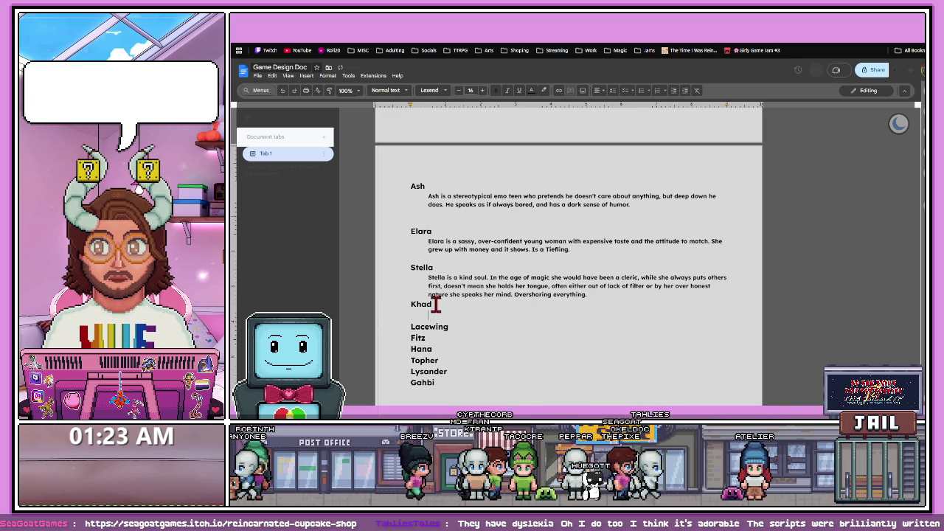
key(ctrl+v)
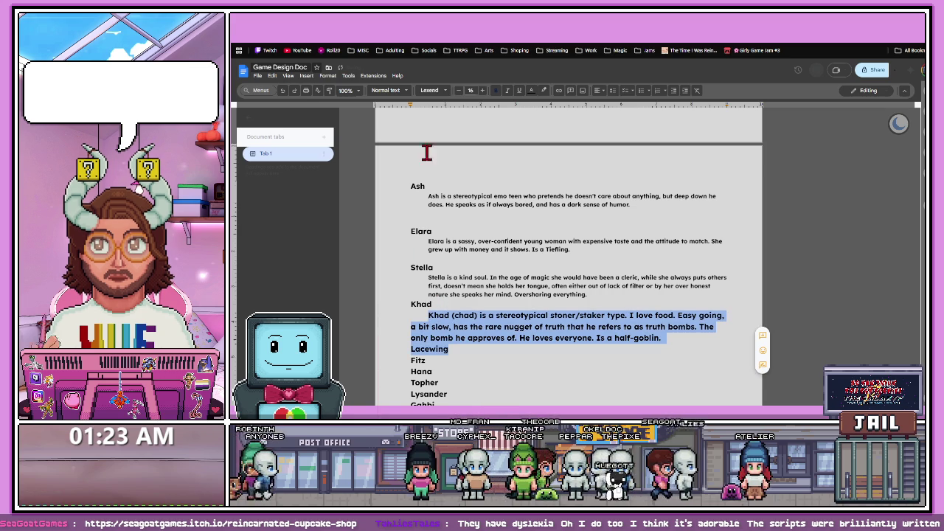
click(458, 90)
click(458, 90)
click(458, 90)
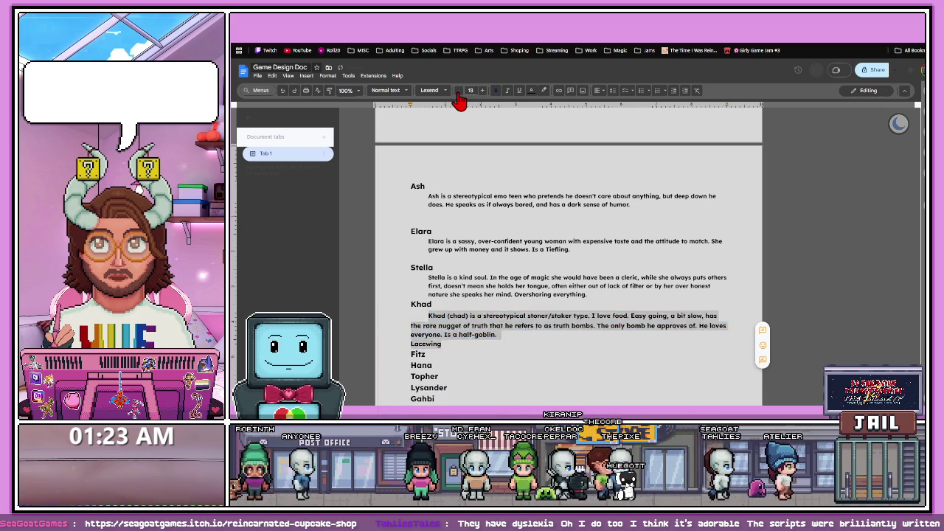
click(458, 90)
key(ctrl+z)
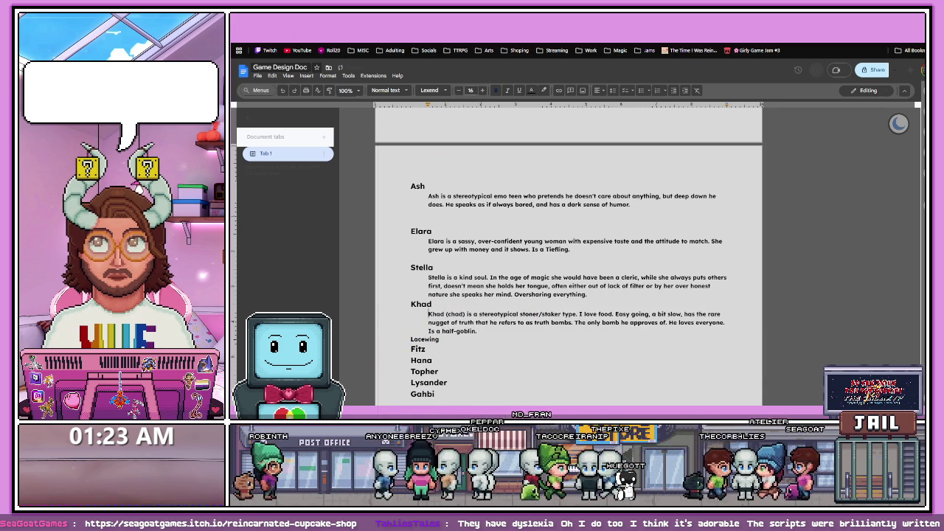
- Add a blank line after Khad's bio in the Game Design Doc
scroll(428, 293, down, 5)
scroll(427, 293, down, 5)
scroll(427, 293, down, 5)
scroll(427, 294, down, 2)
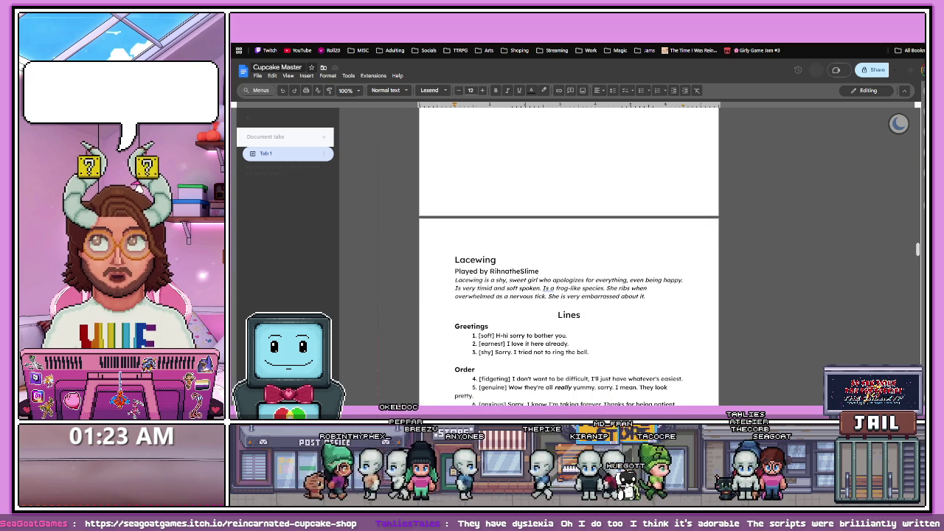
key(alt+Tab)
scroll(361, 162, down, 3)
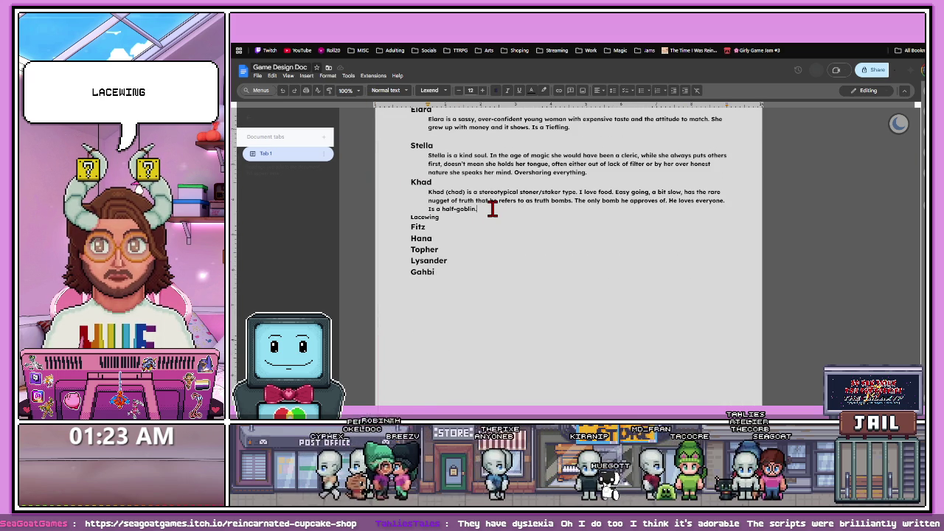
key(Return)
- Set the Lacewing name heading to 16 pt to match the other names
click(460, 225)
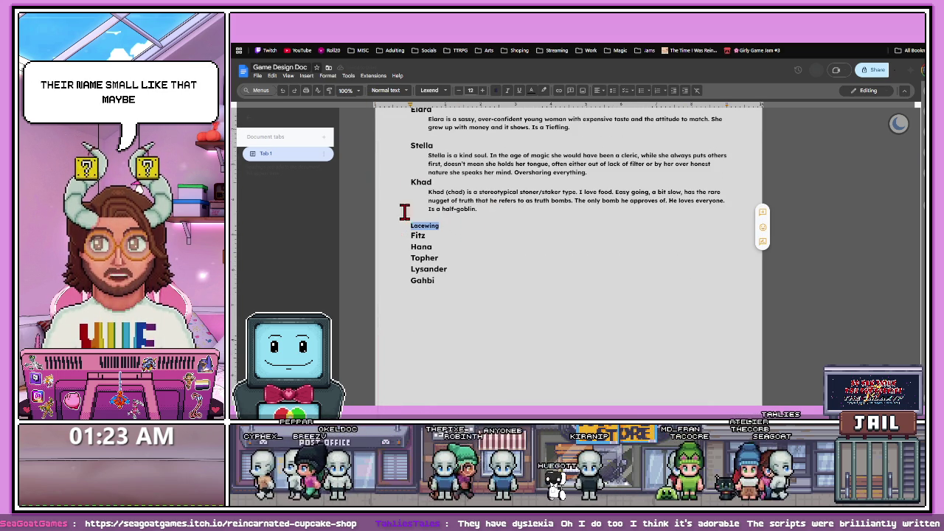
key(shift+Home)
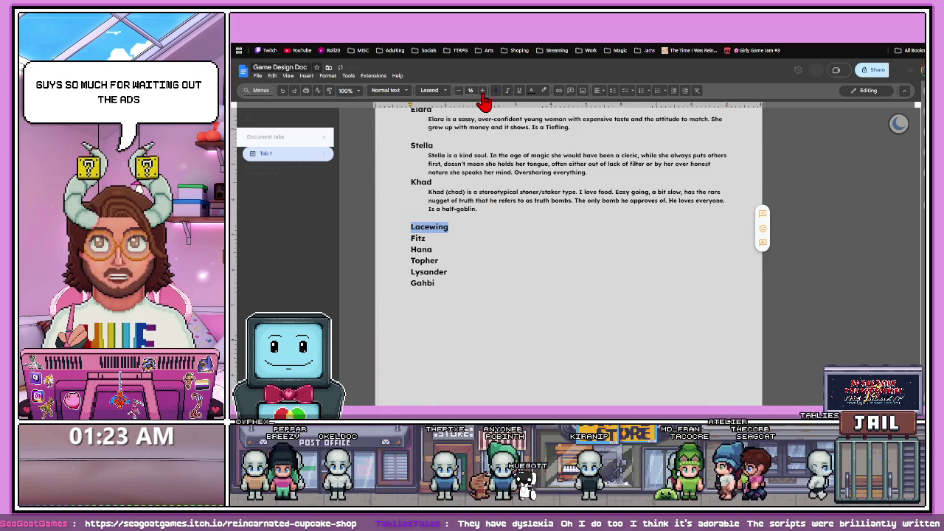
key(ctrl+shift+period)
key(ctrl+shift+period)
key(ctrl+shift+period)
click(458, 92)
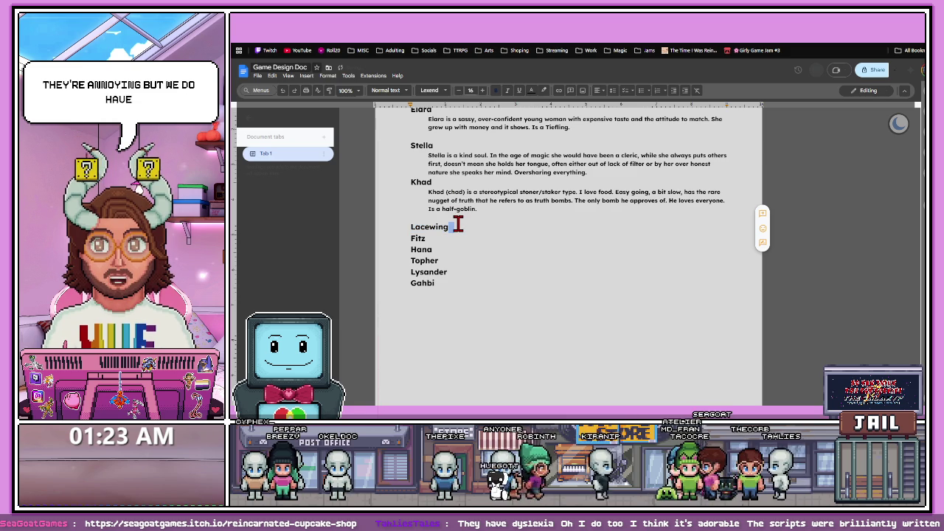
key(ctrl+Tab)
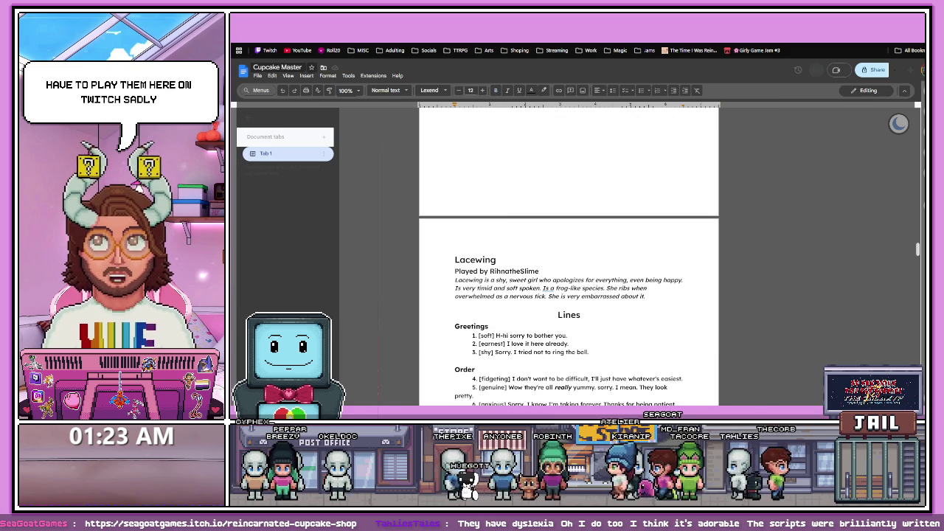
- Add Fitz's bio under his name in the Game Design Doc, sized 12 pt and indented
scroll(520, 218, down, 10)
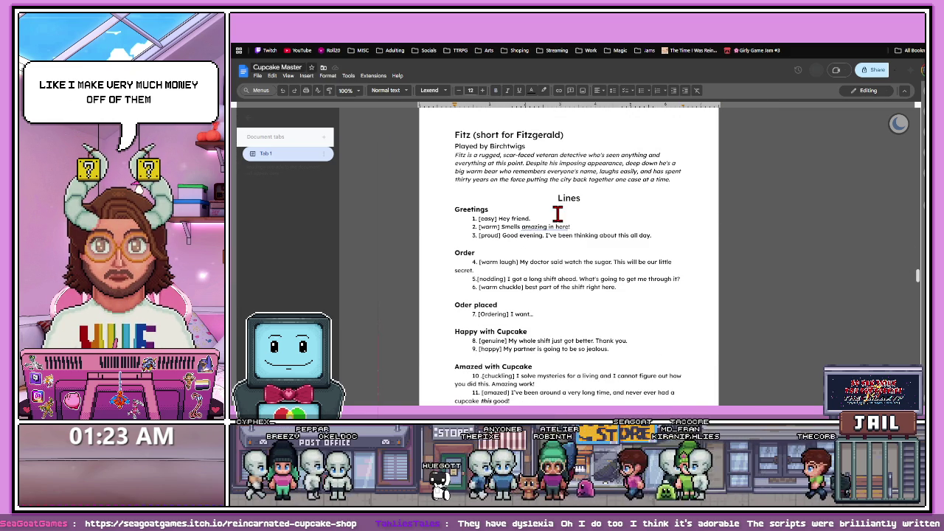
scroll(536, 229, down, 3)
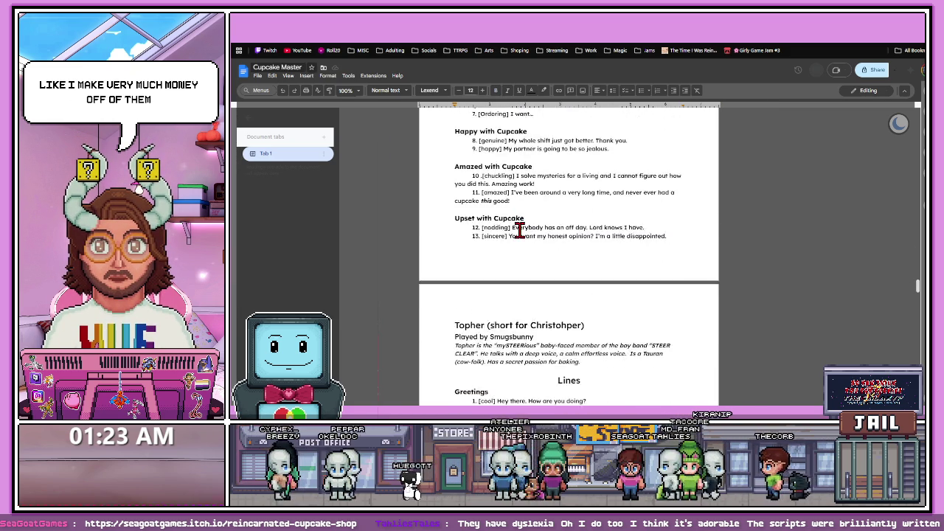
scroll(590, 228, up, 2)
scroll(594, 238, up, 3)
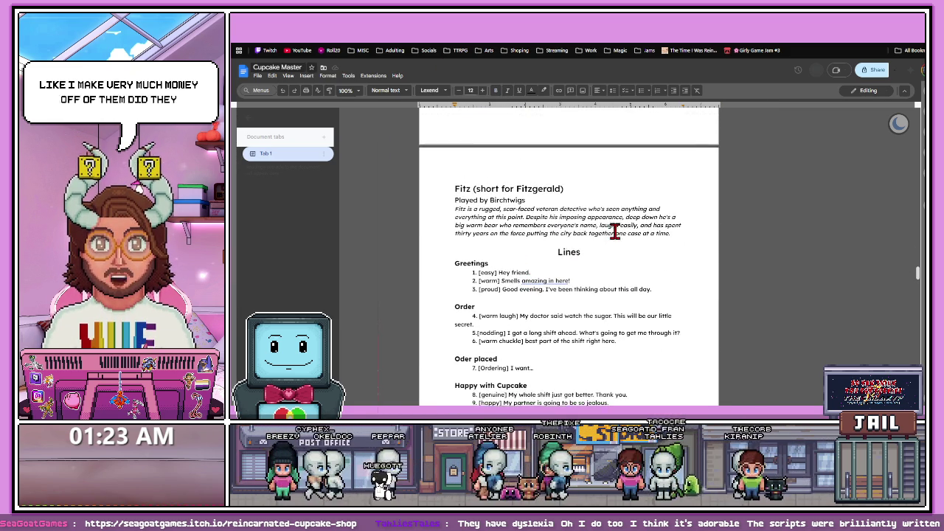
drag(671, 235, 455, 207)
key(ctrl+c)
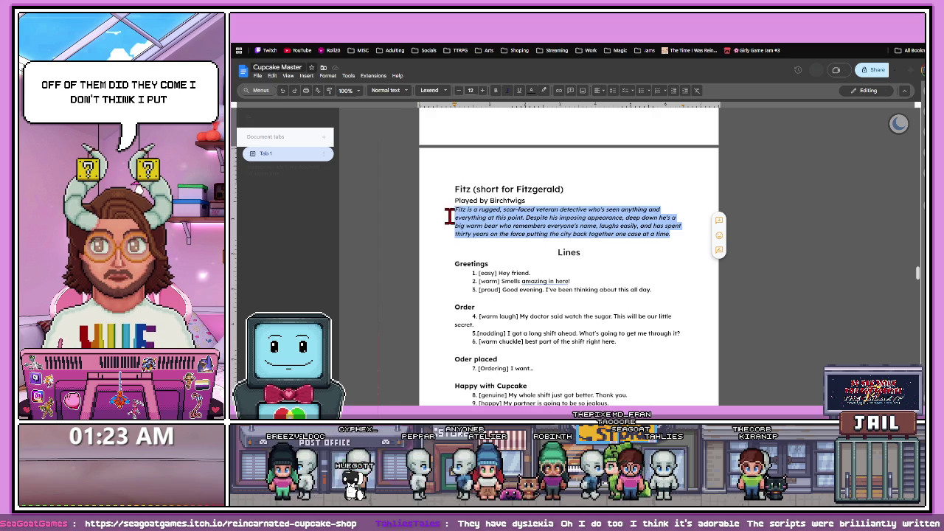
key(ctrl+Tab)
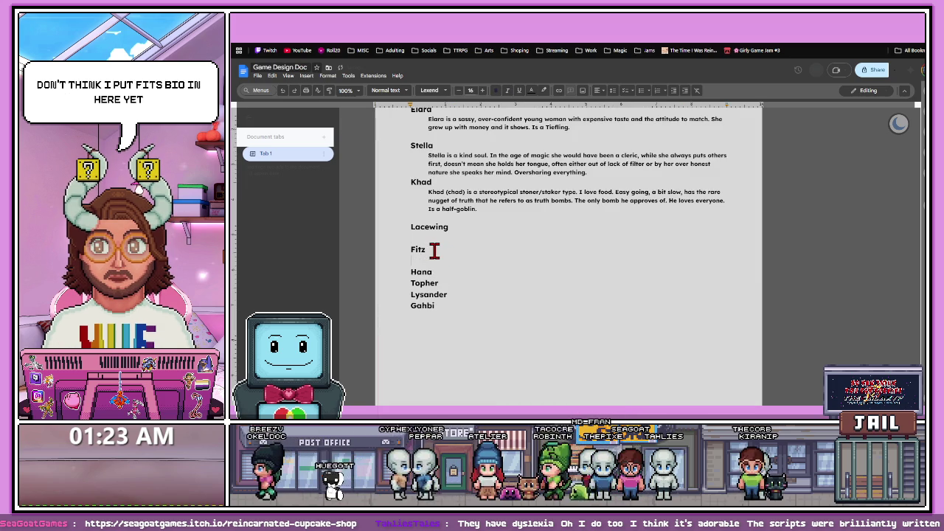
key(ctrl+v)
drag(693, 293, 428, 260)
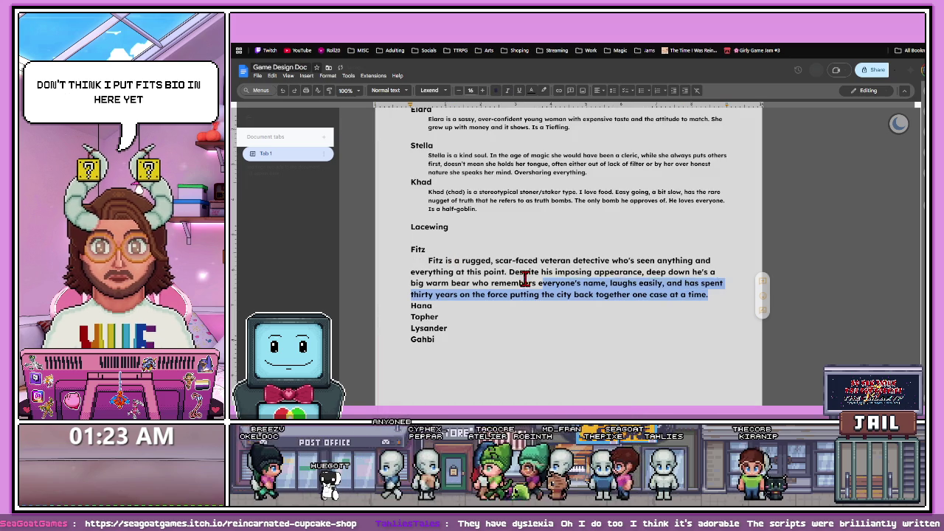
click(458, 90)
click(458, 90)
click(458, 90)
click(458, 90)
click(417, 258)
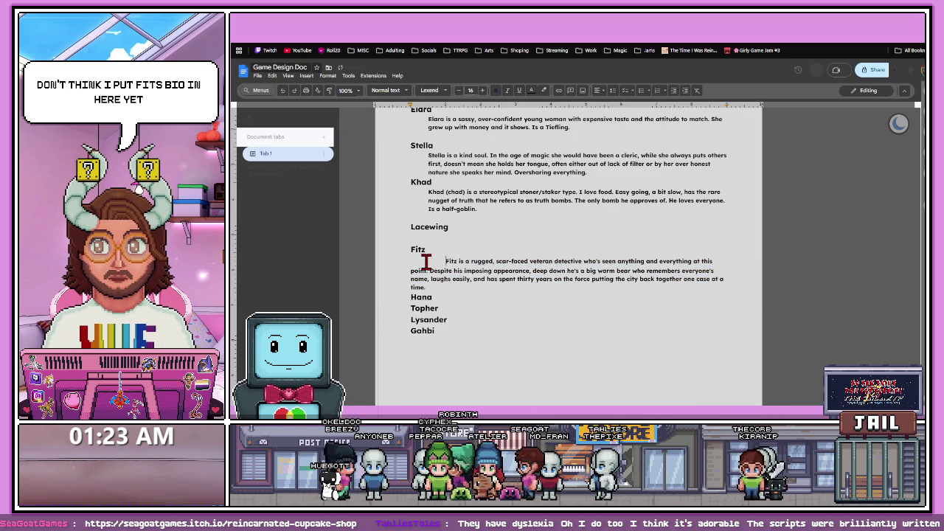
key(BackSpace)
key(BackSpace)
key(BackSpace)
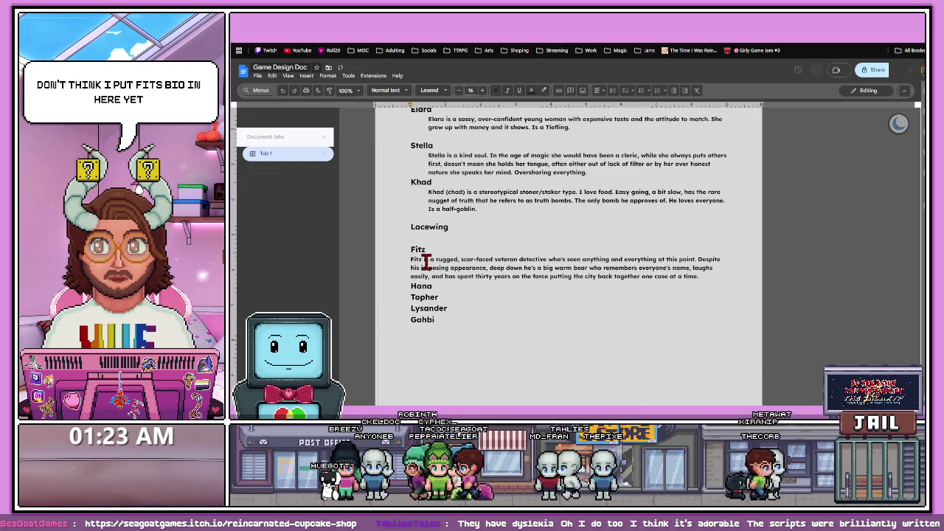
key(ctrl+bracketright)
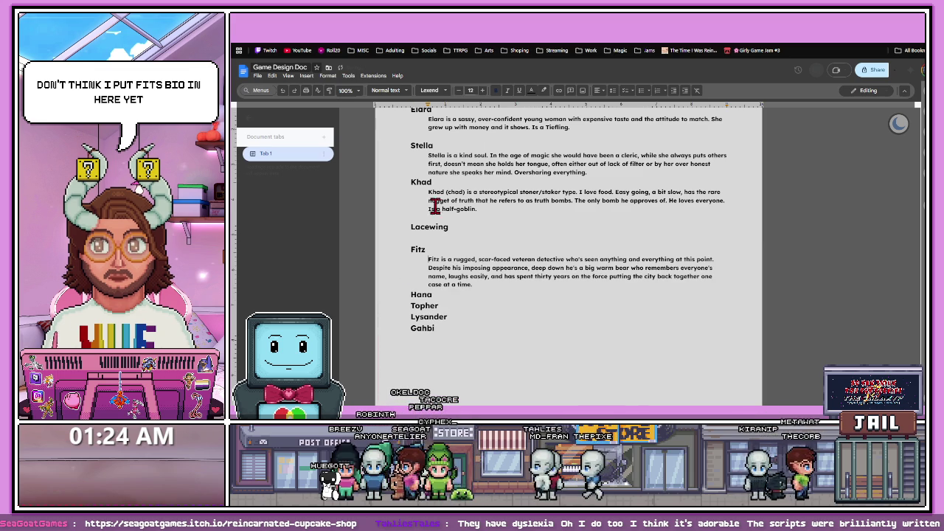
- Paste Topher's bio from Cupcake Master on a new line under his name
key(ctrl+Tab)
scroll(491, 270, down, 5)
scroll(491, 231, down, 2)
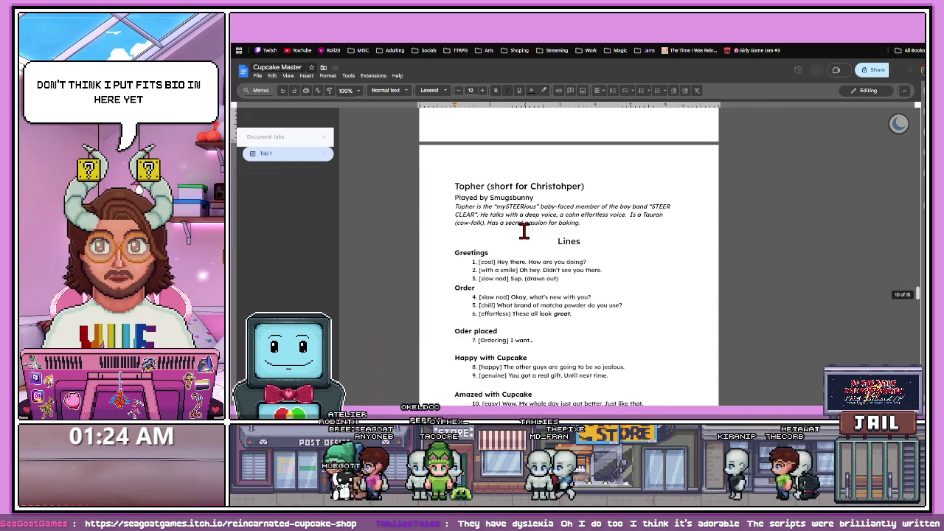
drag(577, 225, 452, 207)
key(ctrl+c)
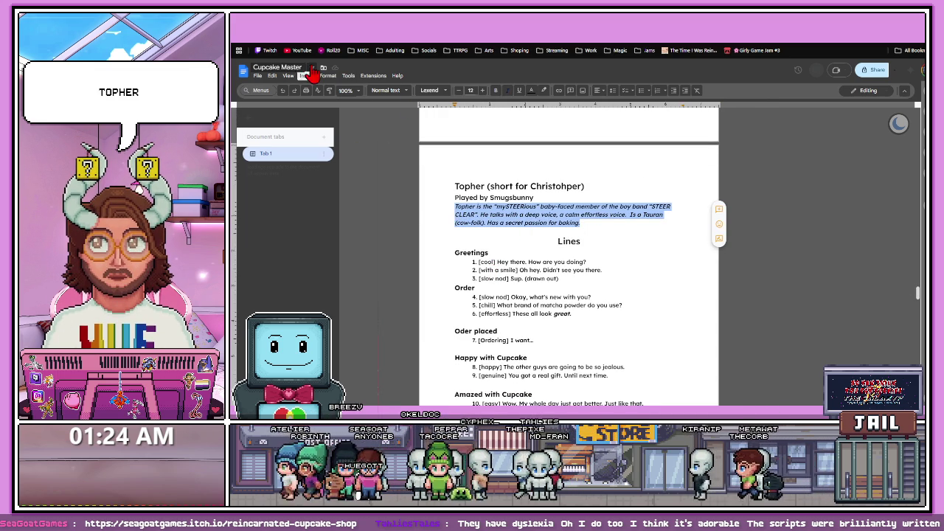
key(ctrl+shift+Tab)
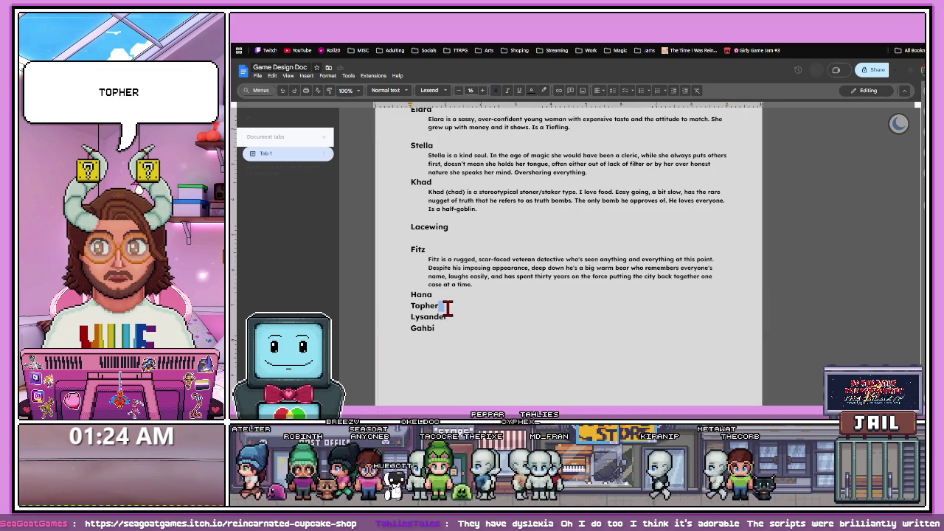
key(Return)
key(ctrl+v)
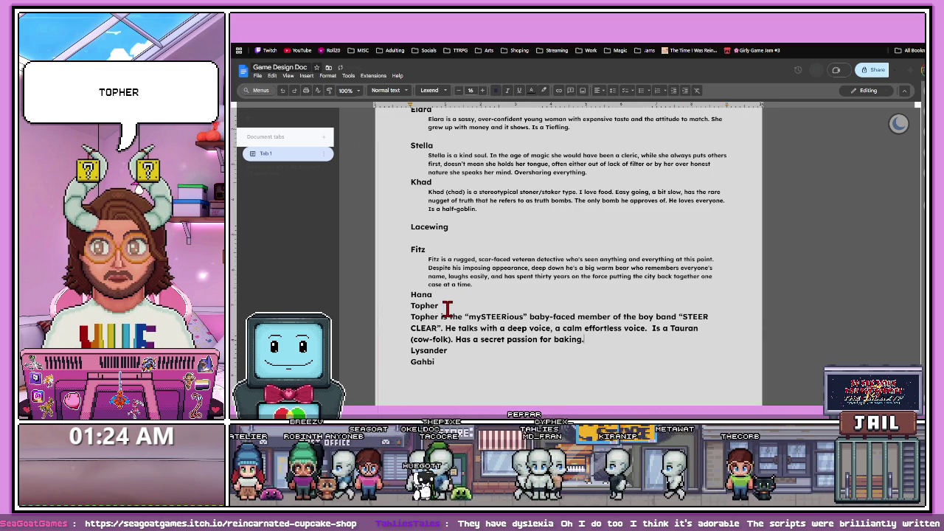
- Resize the pasted Topher bio to 12 pt and indent it
drag(583, 340, 408, 315)
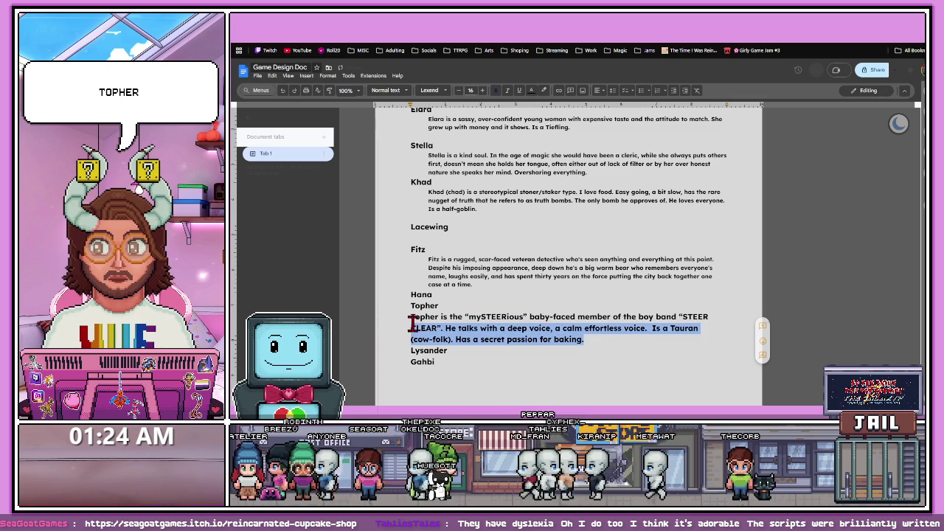
click(459, 90)
click(459, 90)
click(459, 90)
click(458, 90)
click(458, 90)
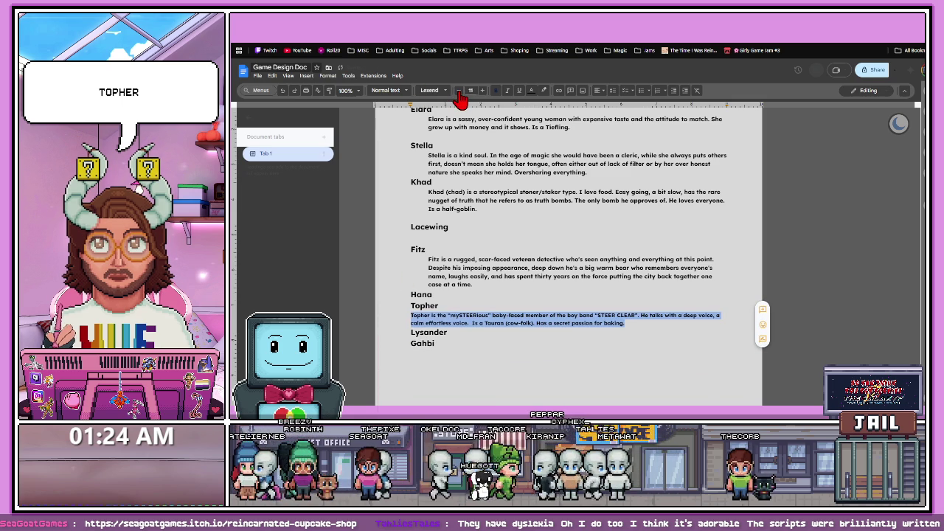
click(483, 90)
click(410, 326)
key(Tab)
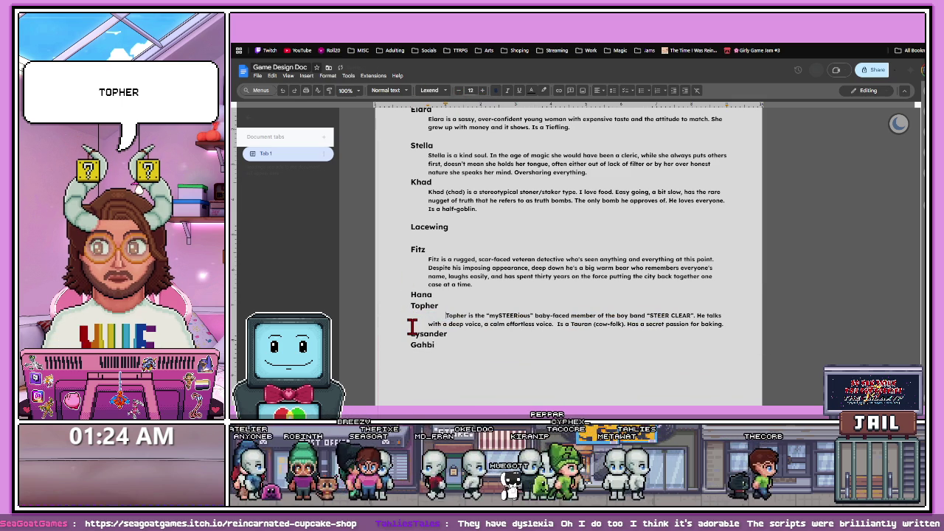
- Paste Hana's bio from Cupcake Master below her name
click(455, 296)
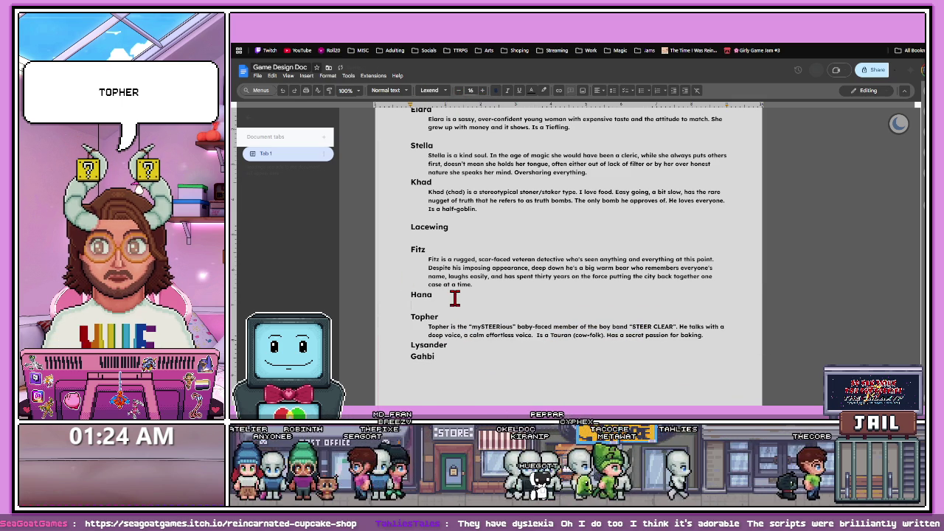
key(ctrl+Tab)
scroll(493, 261, down, 3)
scroll(493, 261, down, 2)
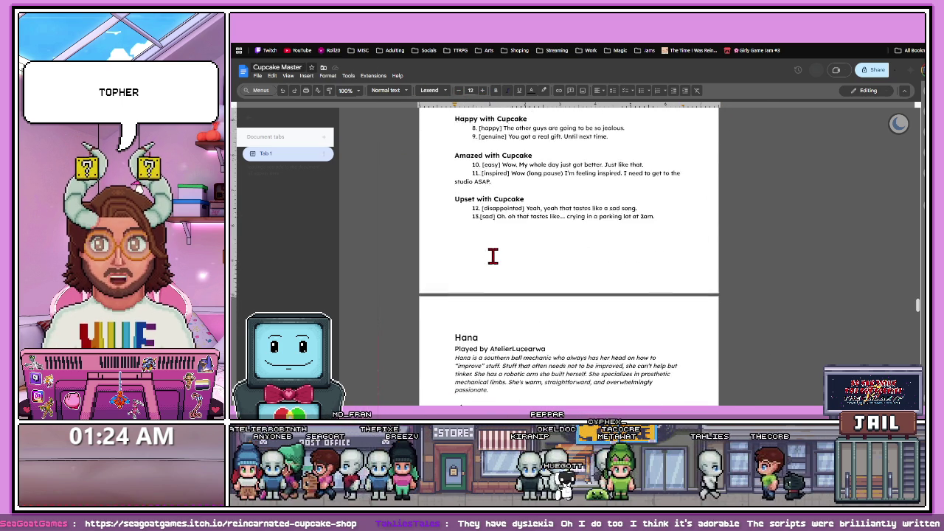
scroll(491, 255, down, 2)
drag(488, 290, 447, 261)
key(ctrl+c)
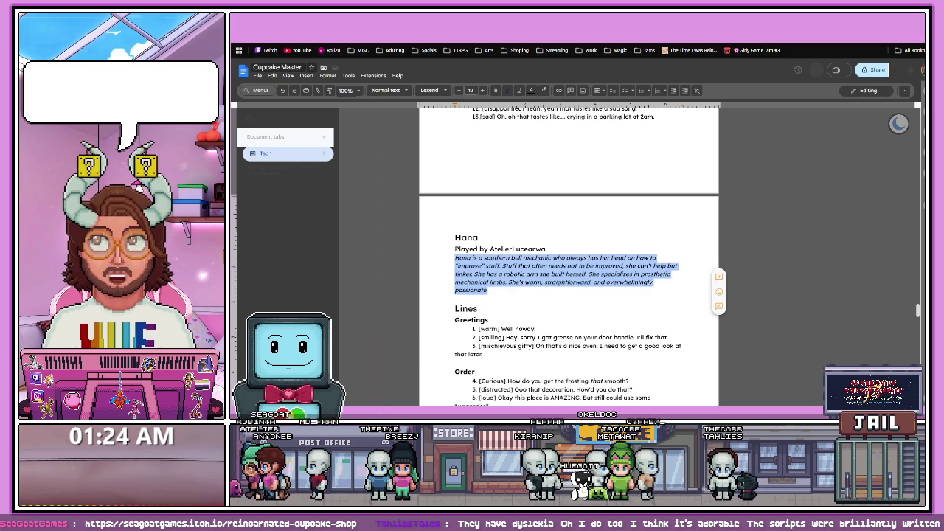
key(ctrl+shift+Tab)
click(434, 305)
key(ctrl+v)
- Set Hana's pasted bio to 12 pt, indent it, and add a blank line
drag(456, 350, 400, 310)
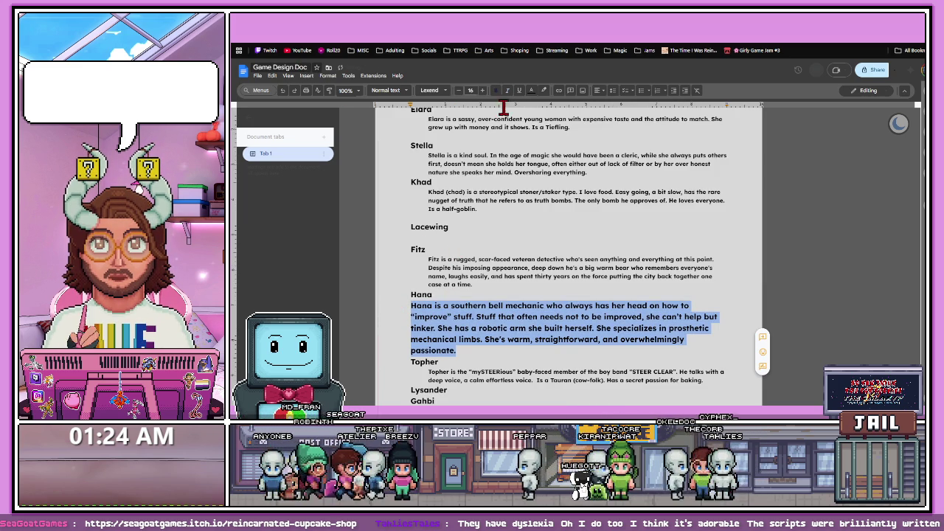
click(458, 90)
click(457, 90)
click(458, 90)
click(458, 90)
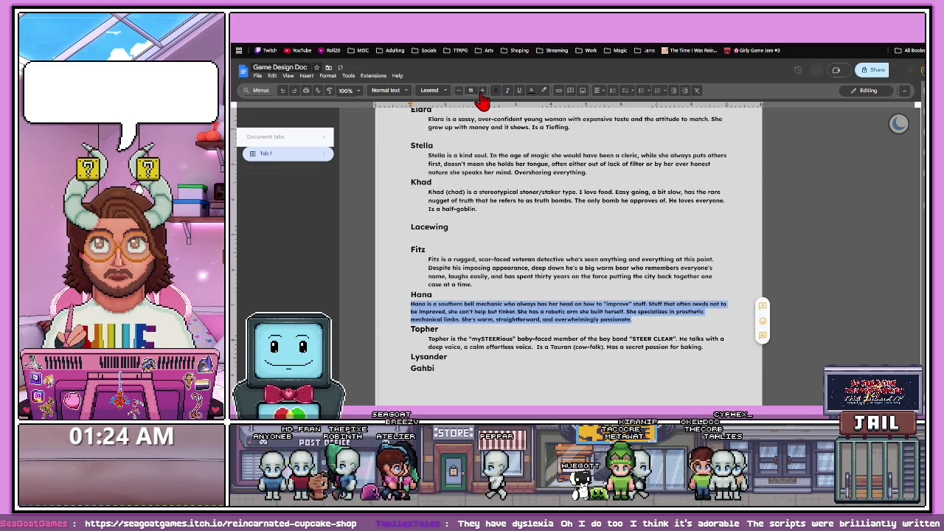
click(420, 303)
key(Tab)
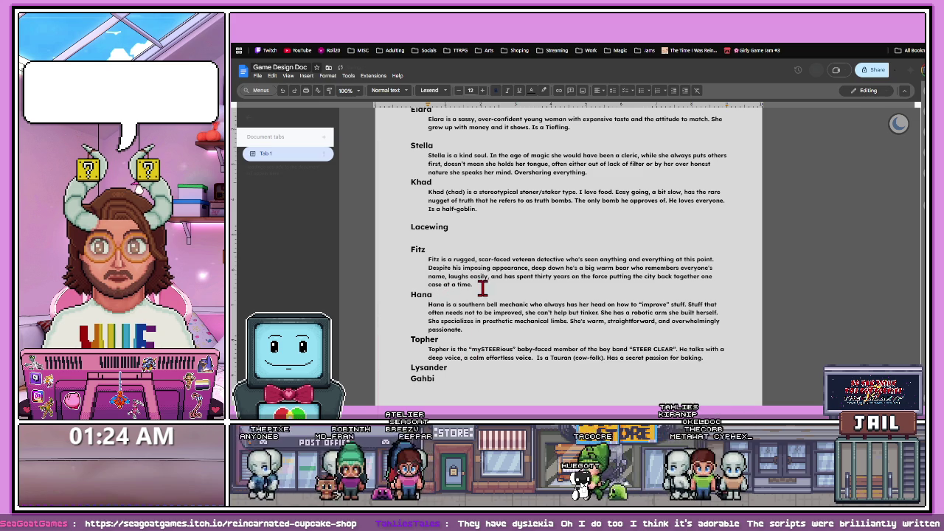
key(Return)
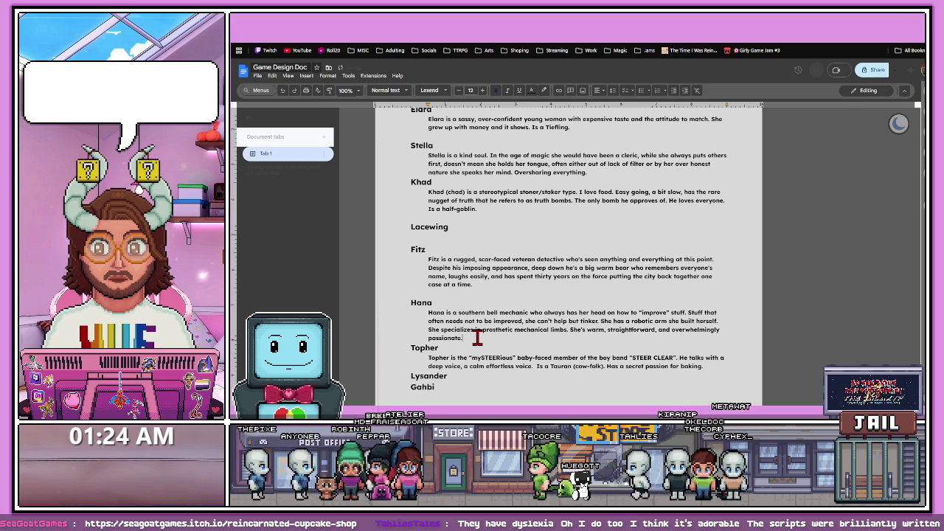
key(ctrl+Tab)
scroll(474, 289, down, 3)
- Copy Gahbi's description from Cupcake Master and paste it under his name in the Game Design Doc
scroll(489, 291, down, 5)
scroll(489, 290, down, 3)
scroll(489, 290, down, 5)
scroll(580, 274, down, 4)
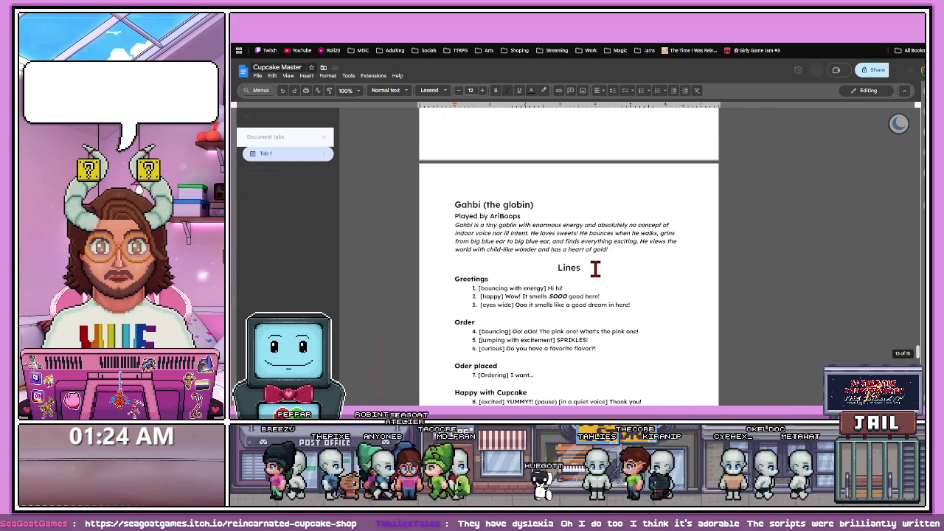
drag(606, 249, 450, 225)
key(ctrl+c)
key(ctrl+Tab)
scroll(442, 346, down, 2)
scroll(446, 244, down, 1)
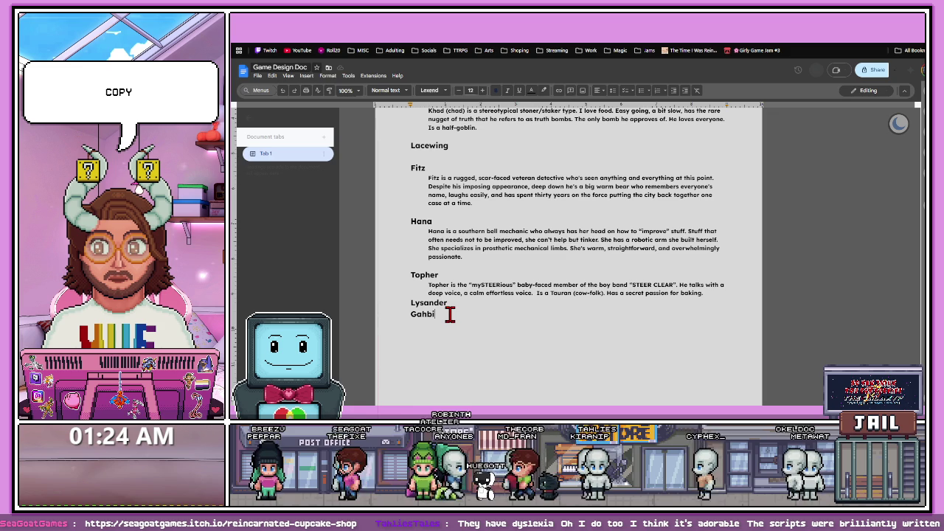
key(ctrl+v)
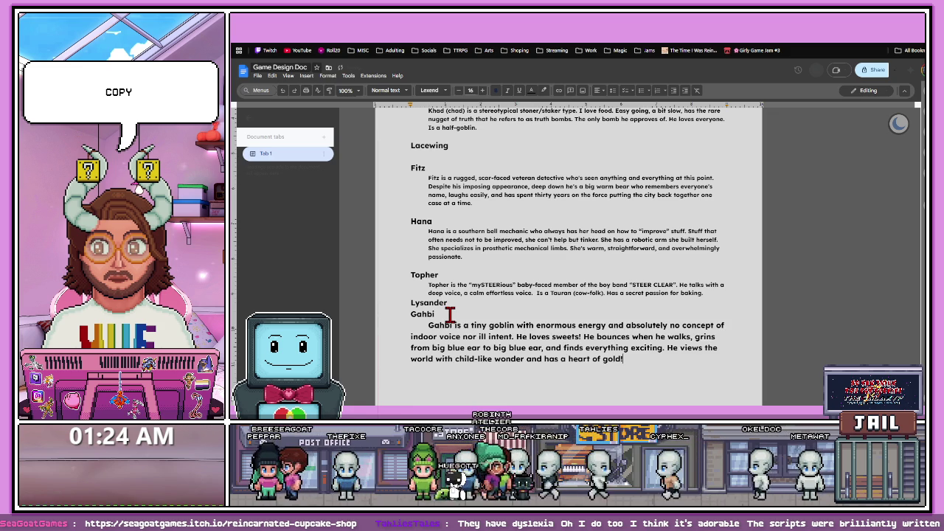
- Shrink Gahbi's pasted bio to 12 pt and indent it like the other bios
drag(626, 354, 412, 325)
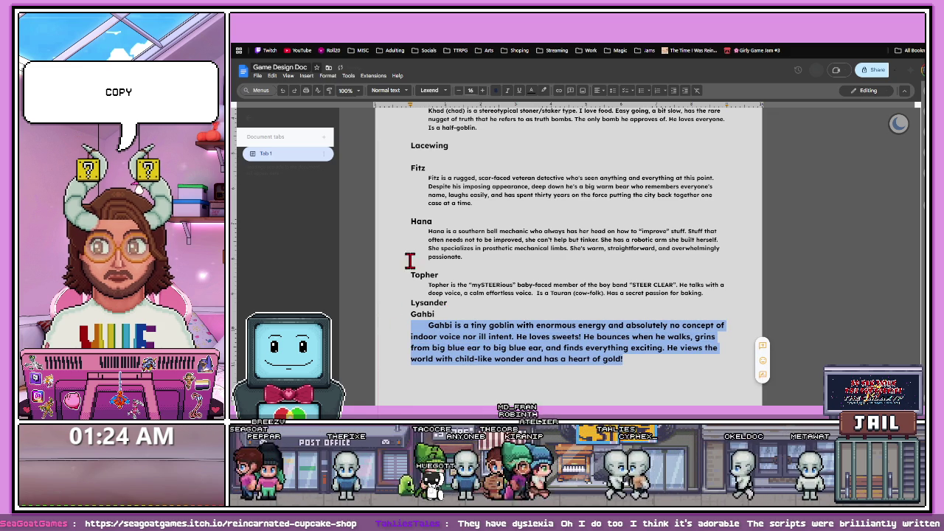
click(457, 91)
click(458, 91)
click(458, 90)
click(458, 91)
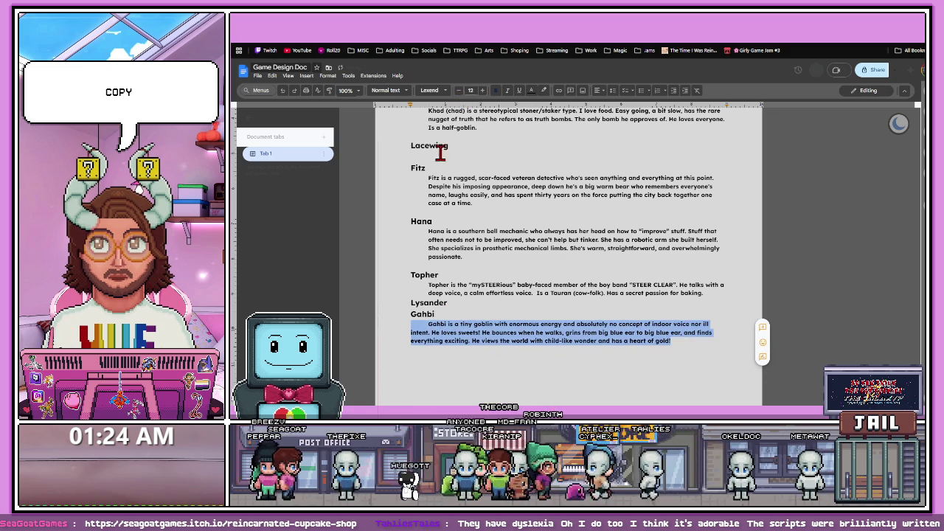
click(429, 333)
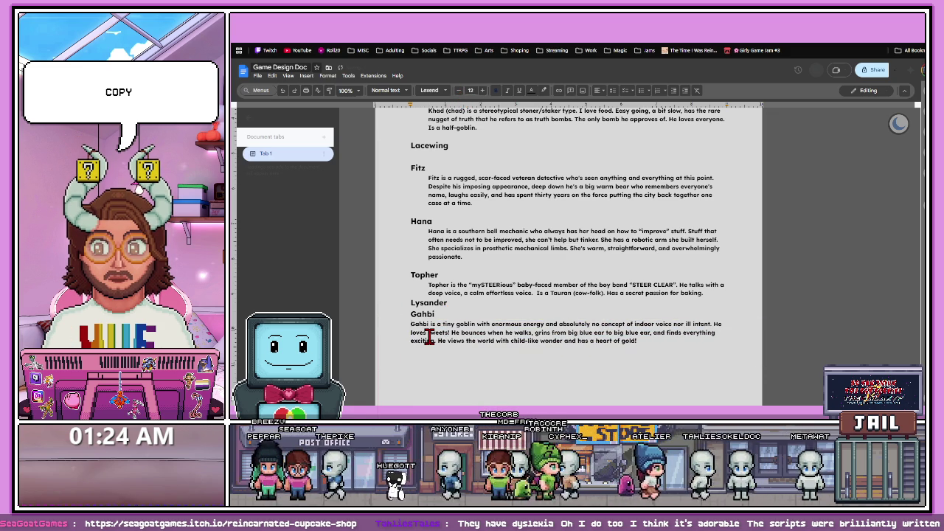
key(Tab)
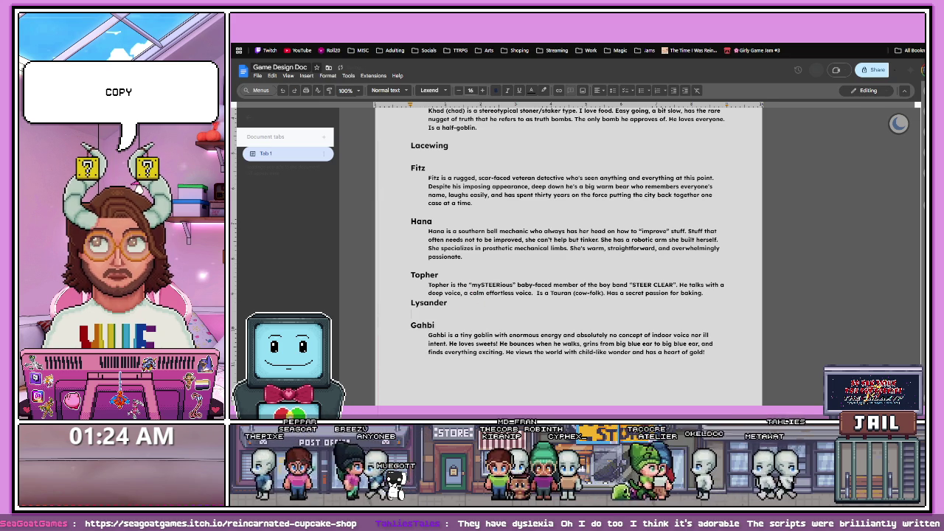
- Copy Lysander's description from Cupcake Master and paste it under his heading
key(ctrl+Tab)
scroll(544, 299, down, 5)
scroll(536, 265, up, 1)
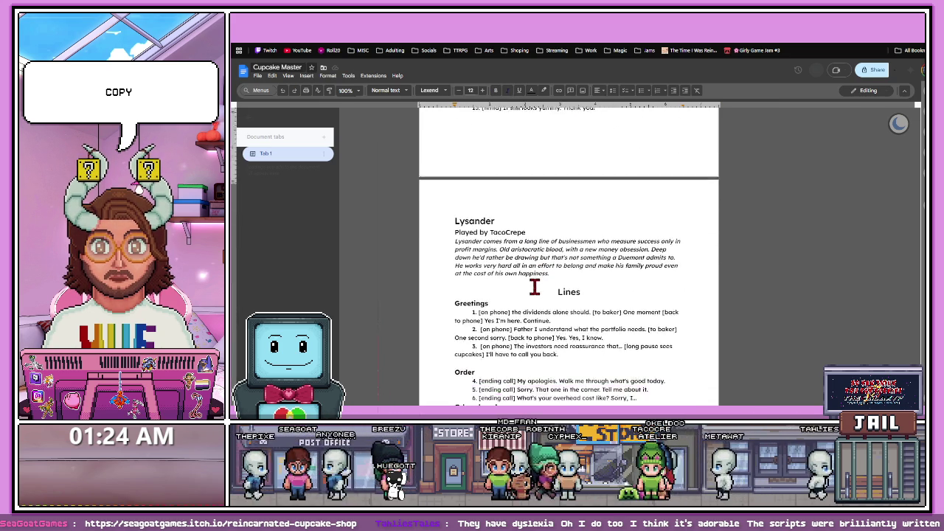
scroll(534, 281, down, 1)
key(ctrl+shift+Tab)
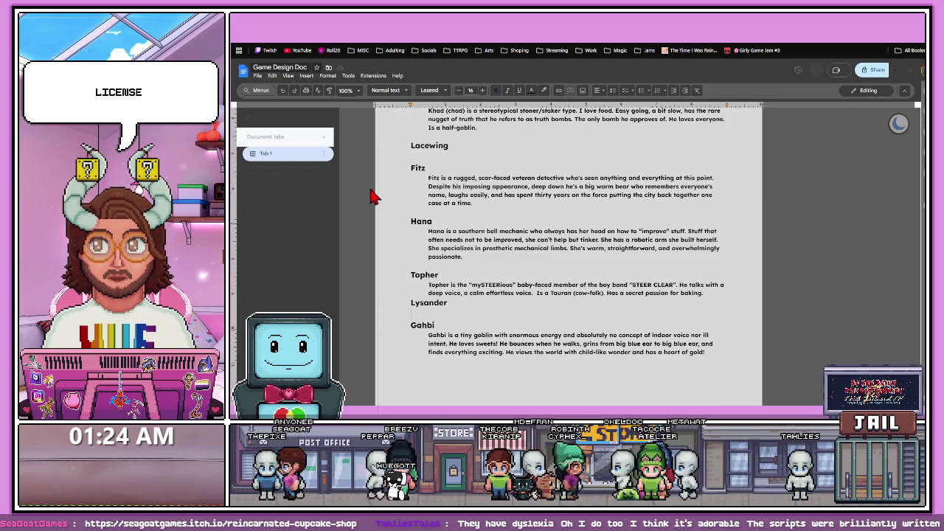
key(ctrl+Tab)
drag(550, 227, 430, 192)
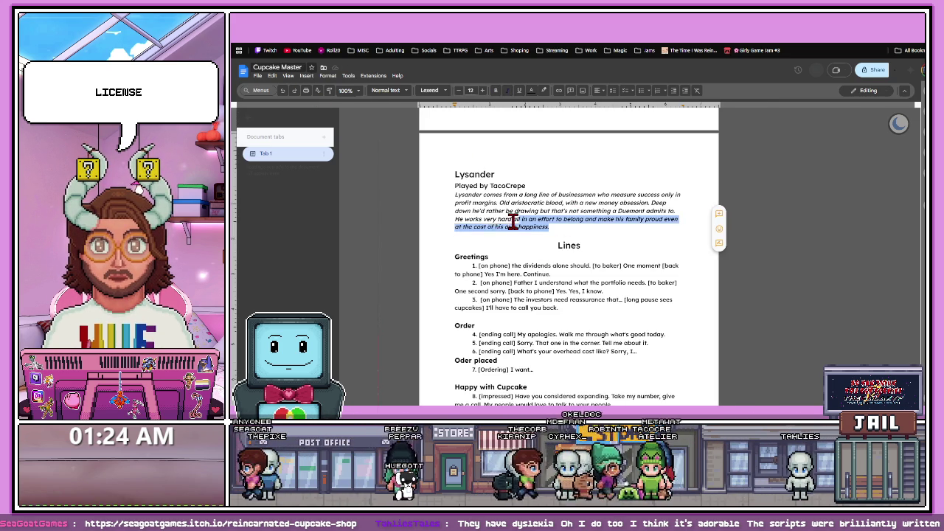
key(ctrl+c)
key(ctrl+shift+Tab)
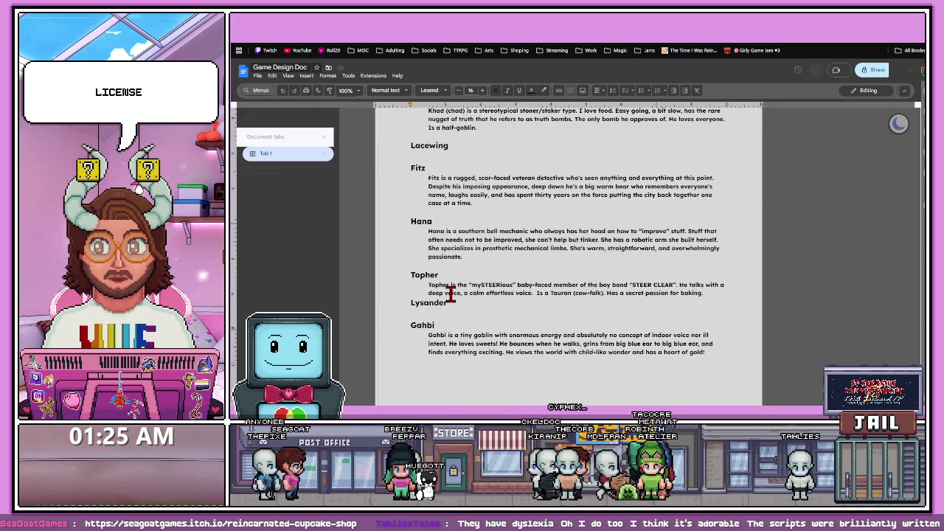
click(437, 311)
key(ctrl+v)
- Set Lysander's bio to 12 pt, indent it, and add a blank line after Topher's bio
drag(529, 359, 410, 314)
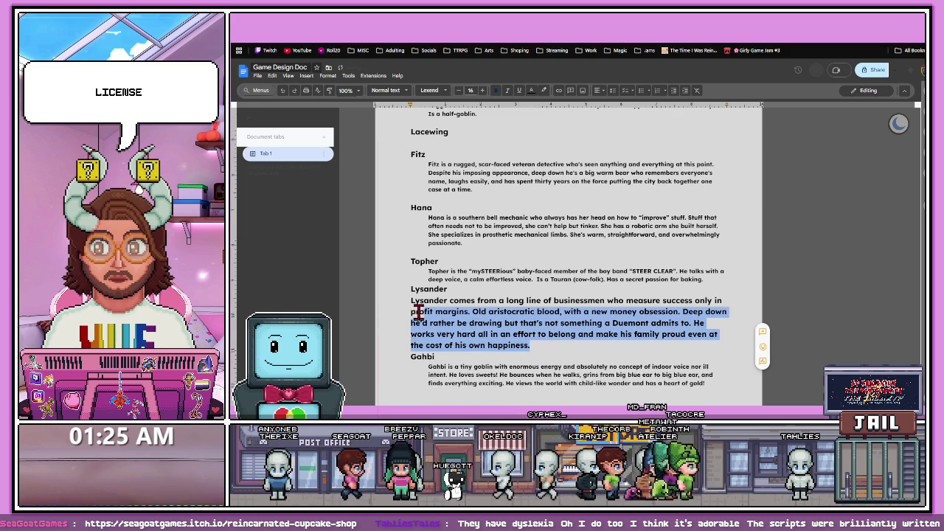
click(458, 90)
click(458, 90)
click(458, 90)
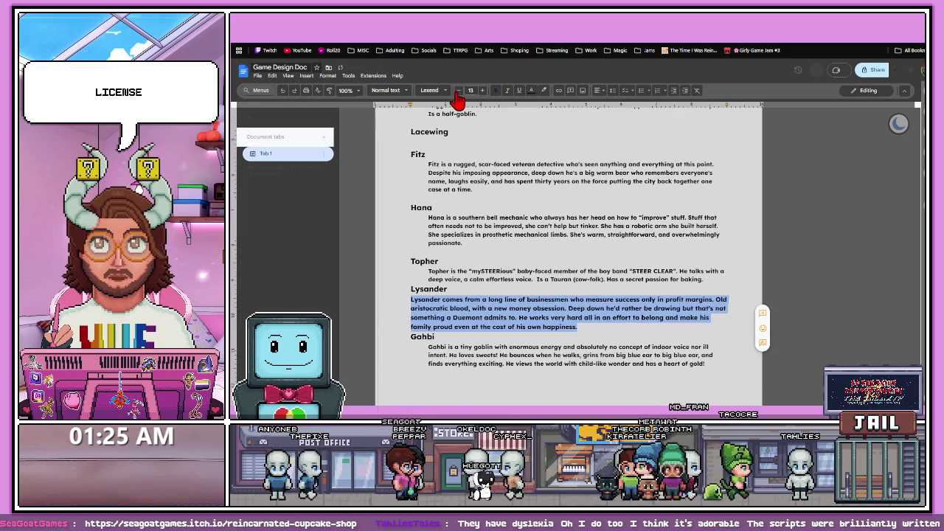
click(458, 90)
click(405, 301)
key(Tab)
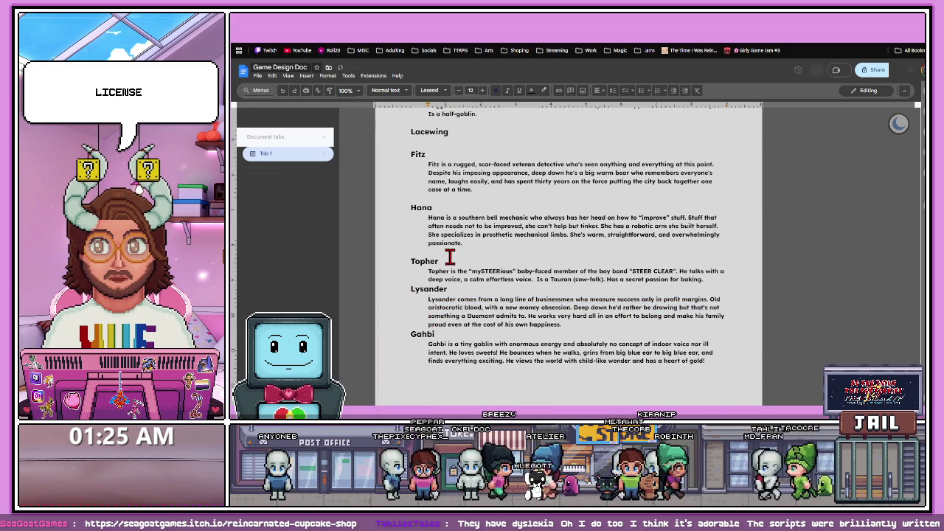
click(709, 279)
key(Return)
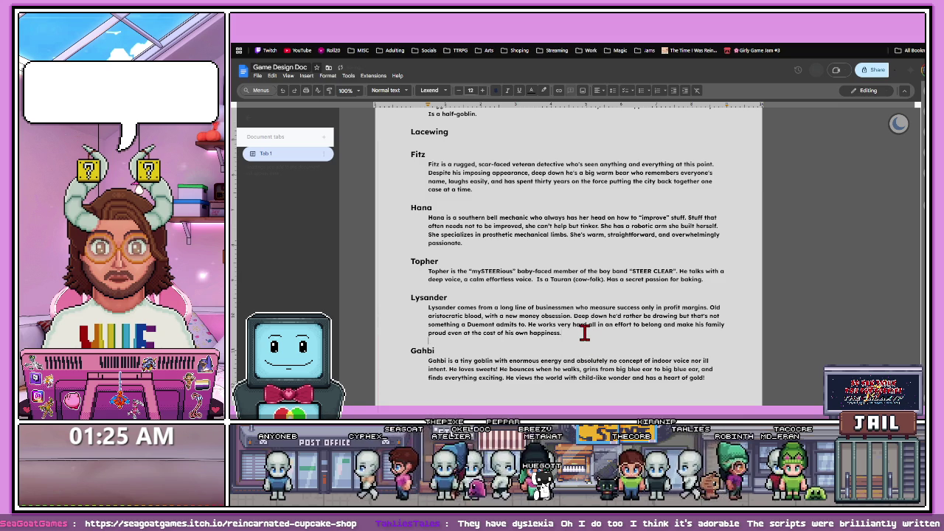
key(ctrl+Tab)
- Review Cupcake Master, then place the cursor on a new heading line below Gahbi's bio
scroll(492, 291, down, 4)
scroll(493, 291, down, 3)
scroll(490, 284, down, 3)
scroll(487, 287, up, 2)
scroll(480, 295, up, 9)
scroll(480, 295, down, 5)
scroll(476, 364, down, 5)
scroll(476, 363, up, 3)
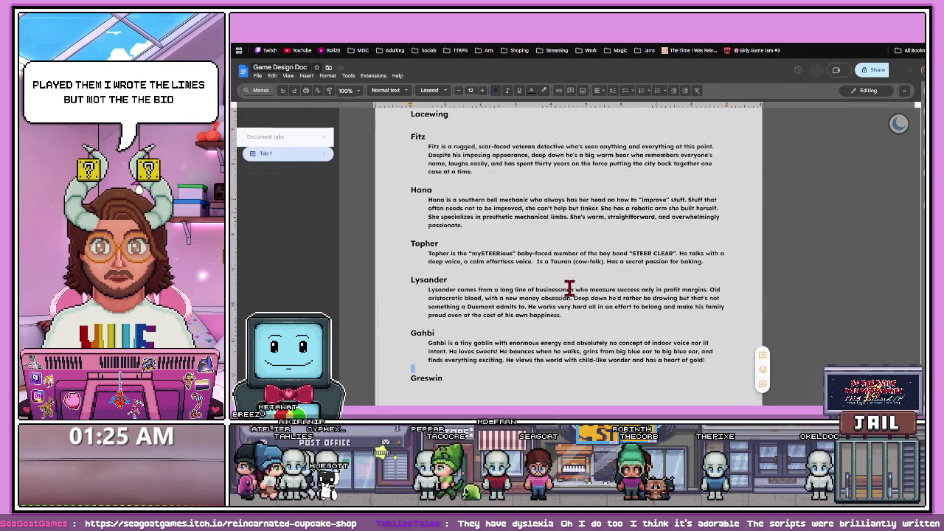
click(498, 304)
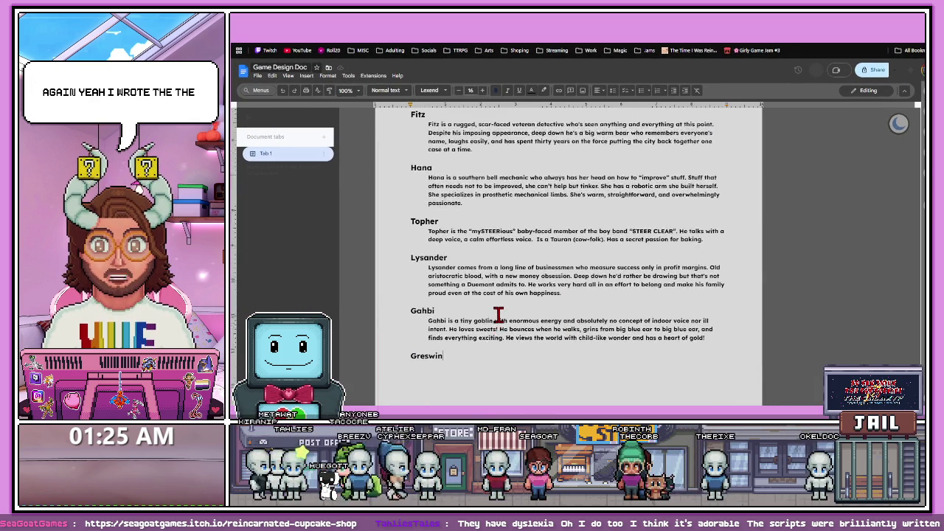
scroll(475, 301, up, 3)
scroll(472, 303, up, 5)
scroll(468, 308, up, 3)
scroll(463, 313, up, 4)
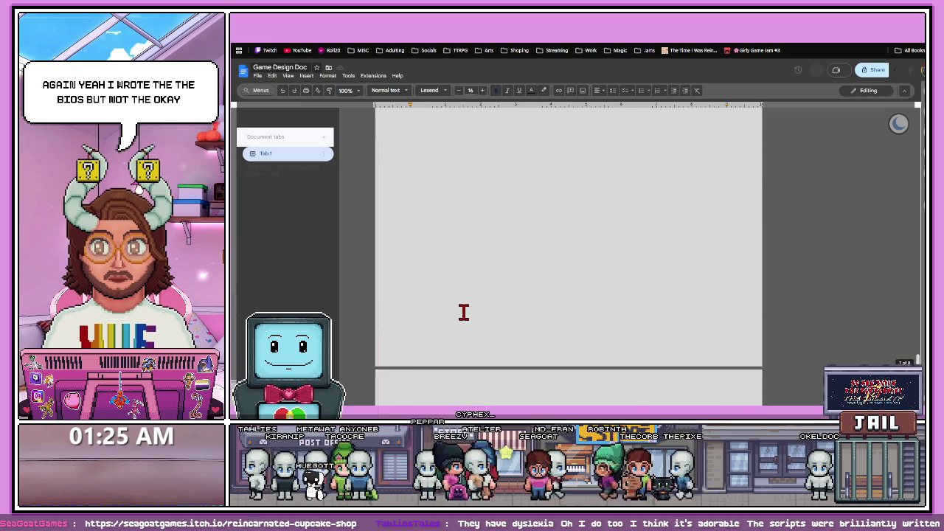
scroll(461, 308, down, 2)
scroll(451, 250, down, 1)
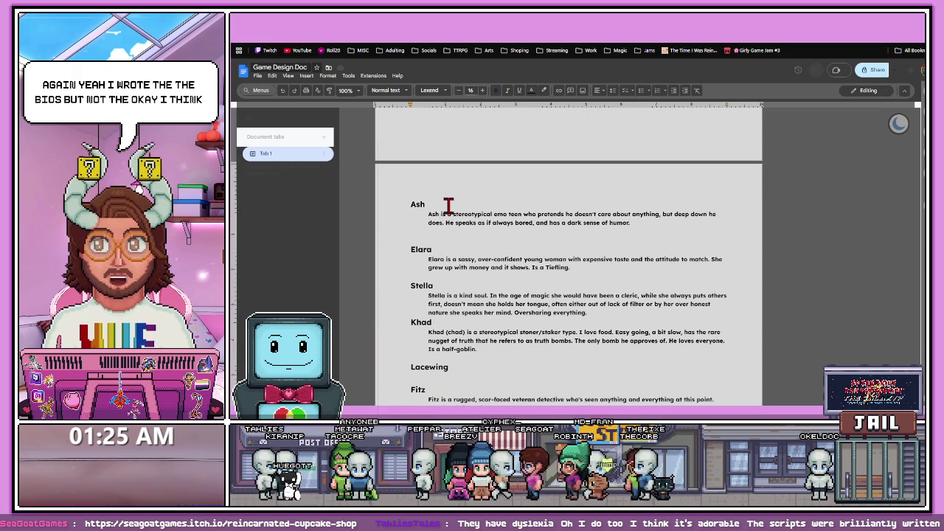
- Add a smaller-font 'Conflicts:' line under the Ash heading
click(448, 206)
key(Return)
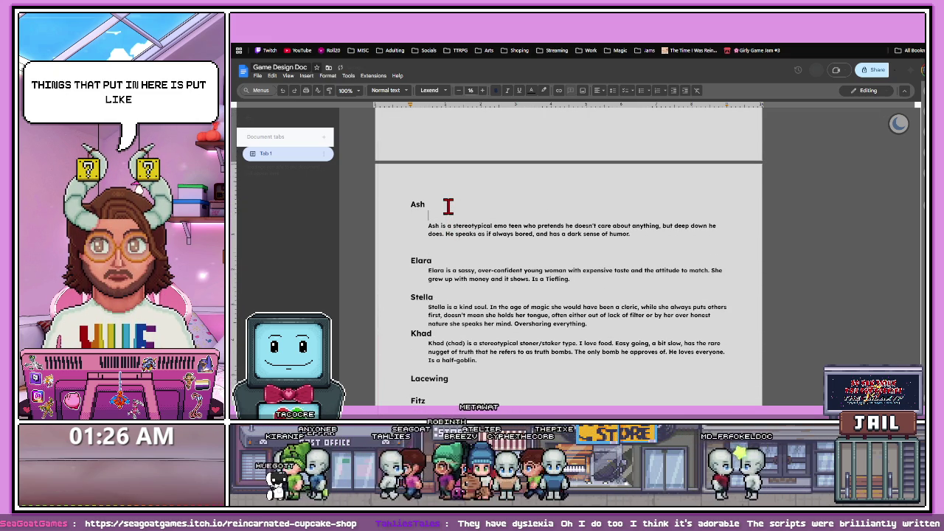
click(458, 90)
click(458, 91)
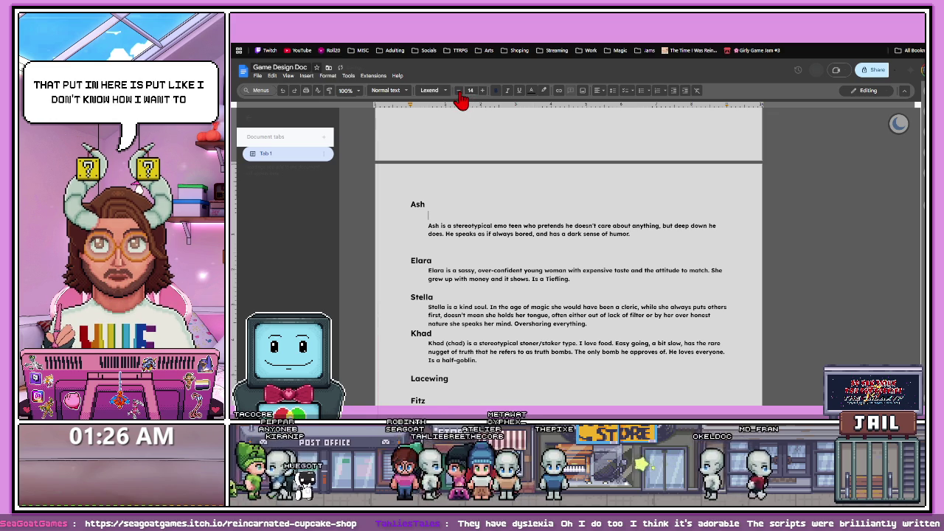
click(458, 90)
click(458, 91)
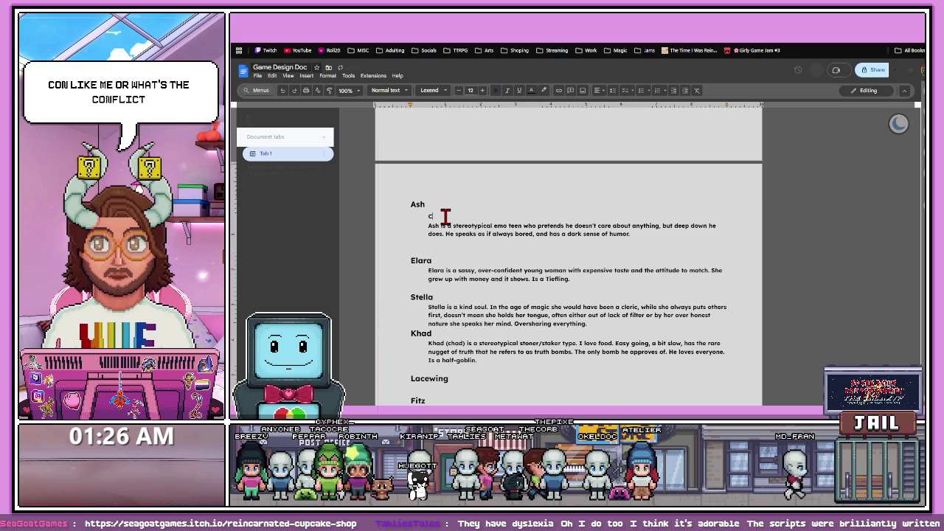
text(onflicts)
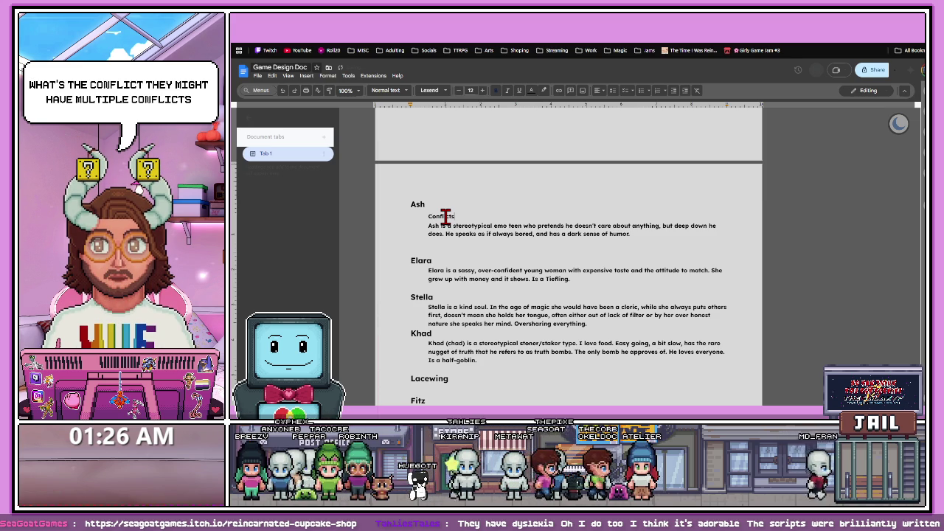
key(Return)
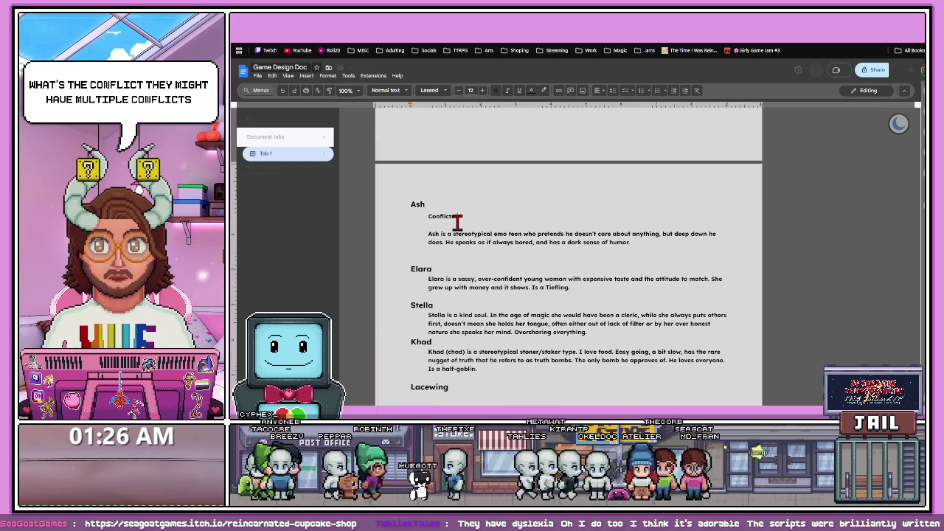
- Add a blank line after Stella's bio, then switch to the itch.io cupcake shop page
scroll(455, 225, down, 1)
scroll(455, 228, down, 1)
scroll(479, 226, down, 4)
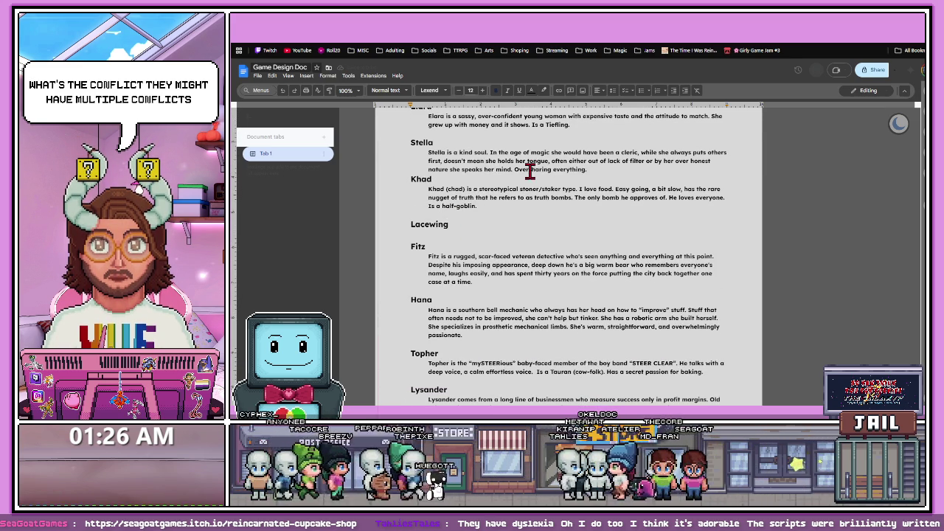
key(Return)
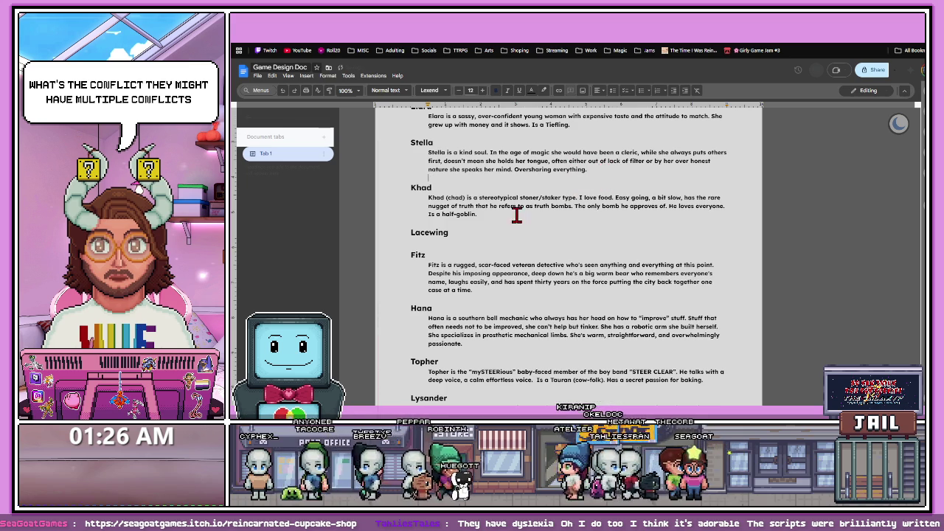
scroll(472, 228, down, 5)
scroll(473, 230, down, 2)
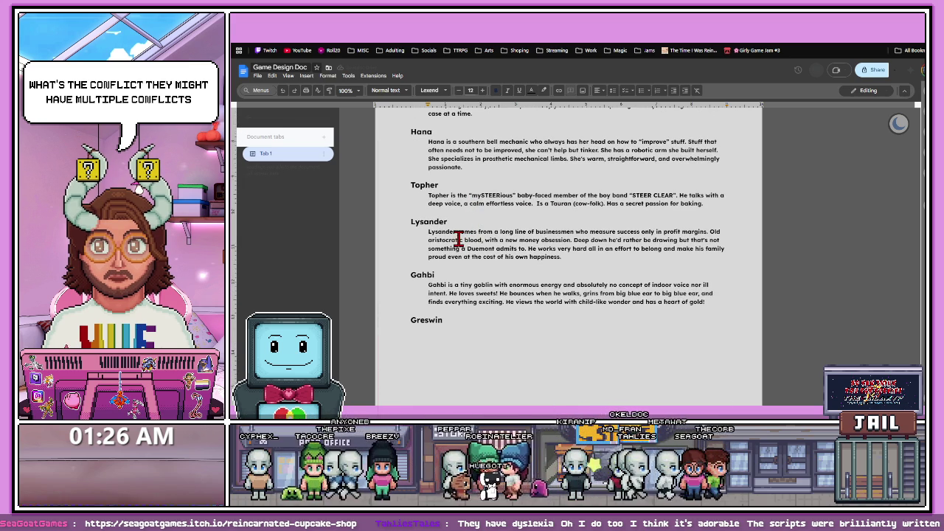
scroll(451, 238, up, 10)
scroll(452, 238, up, 2)
key(ctrl+Tab)
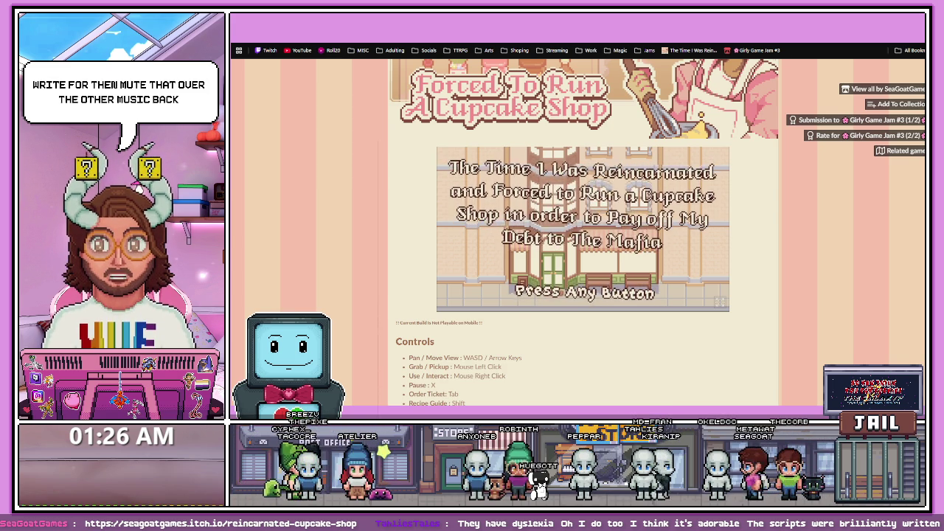
- Look over the Game Design Doc character list, then view the Greswin document
key(ctrl+Tab)
scroll(457, 332, down, 3)
scroll(461, 258, down, 1)
scroll(461, 258, up, 2)
scroll(471, 280, up, 2)
key(ctrl+Tab)
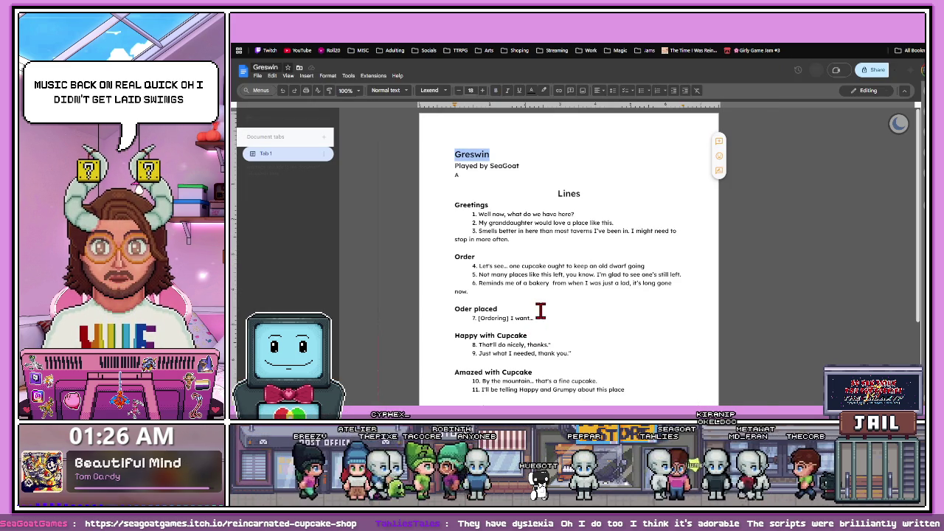
click(539, 310)
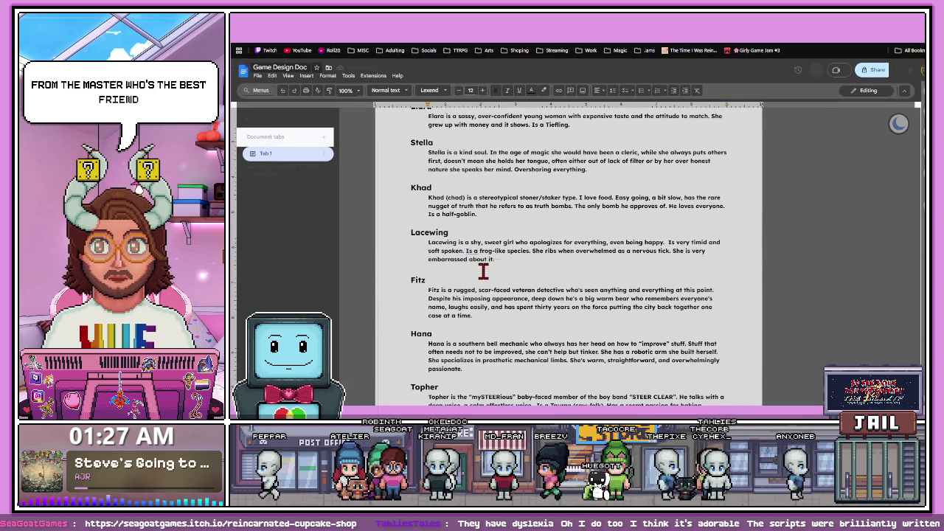
- Check the flagged word 'Is' in Lacewing's bio and select Ash's 'Conflicts:' line
click(469, 251)
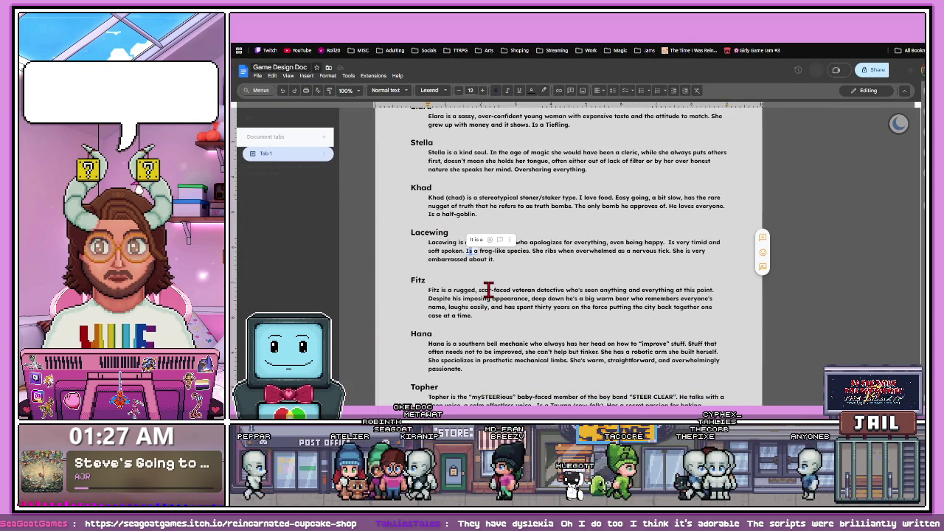
scroll(465, 243, up, 3)
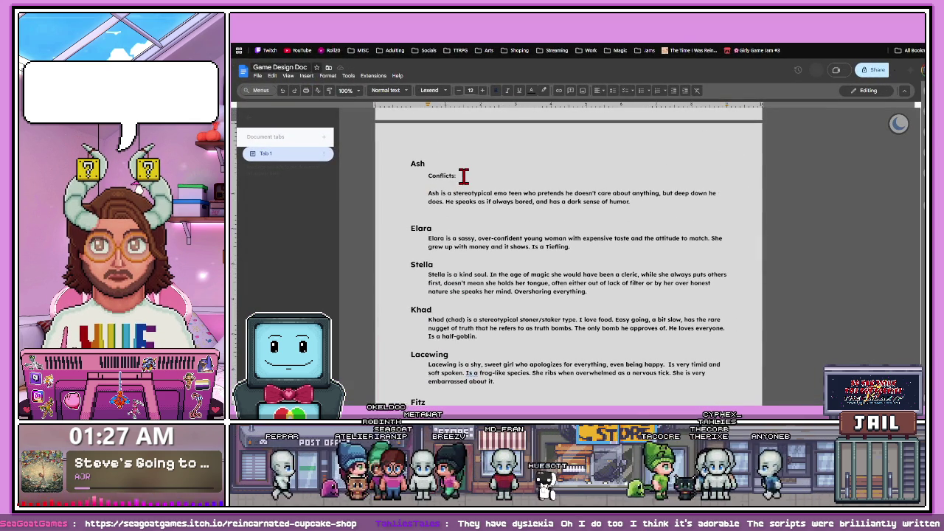
scroll(458, 240, down, 2)
scroll(457, 240, down, 3)
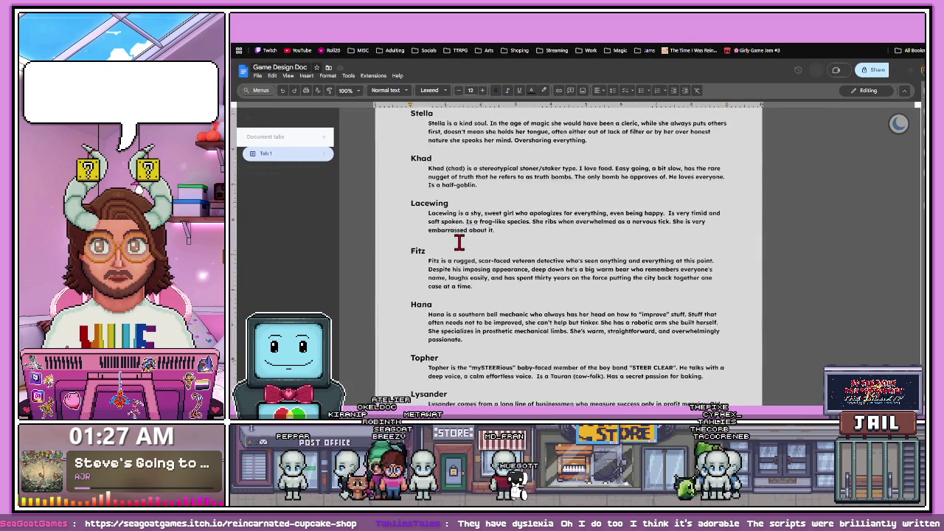
scroll(459, 241, down, 3)
scroll(459, 242, up, 1)
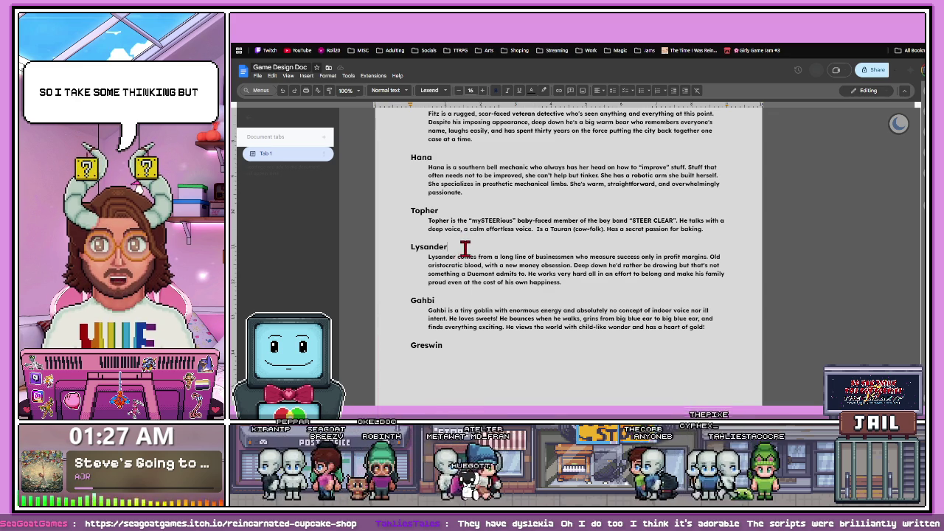
scroll(464, 248, up, 3)
scroll(469, 249, up, 2)
triple_click(458, 176)
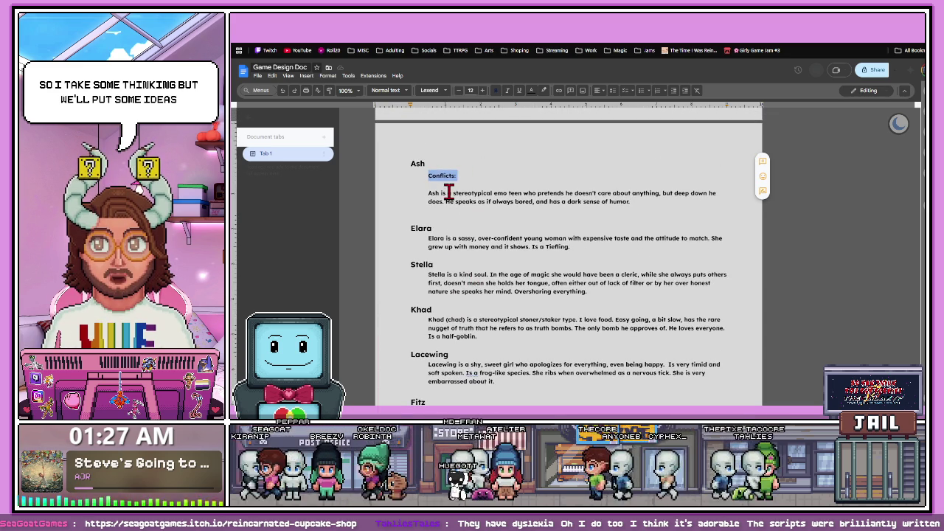
- Start a 'Conflicts: He' line under Lysander at 12 pt, leaving an empty line above it
scroll(454, 236, down, 10)
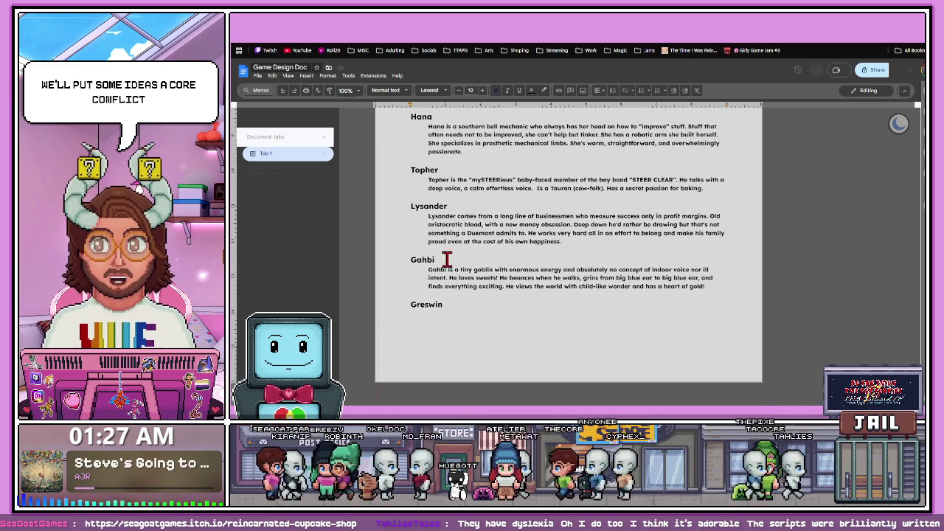
key(Return)
text(Conflicts:)
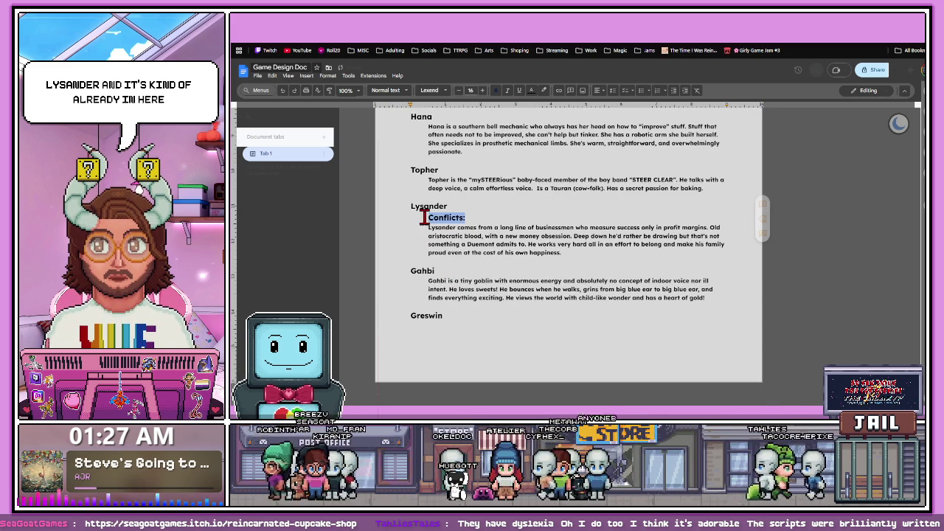
click(477, 216)
text(He)
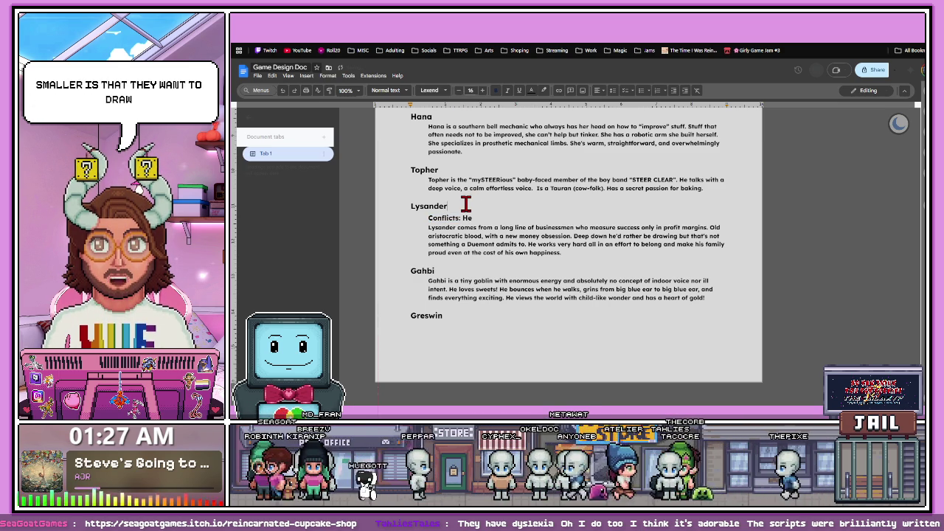
key(Return)
text(()
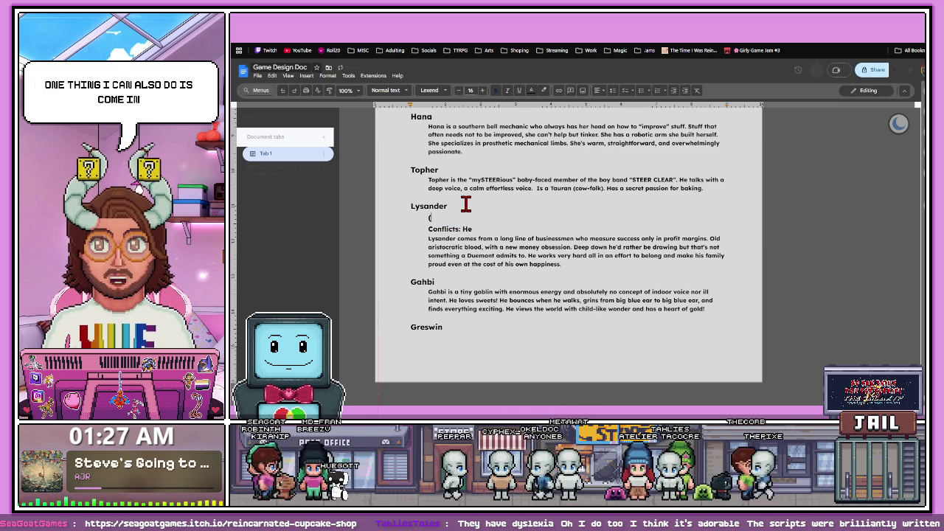
key(BackSpace)
key(BackSpace)
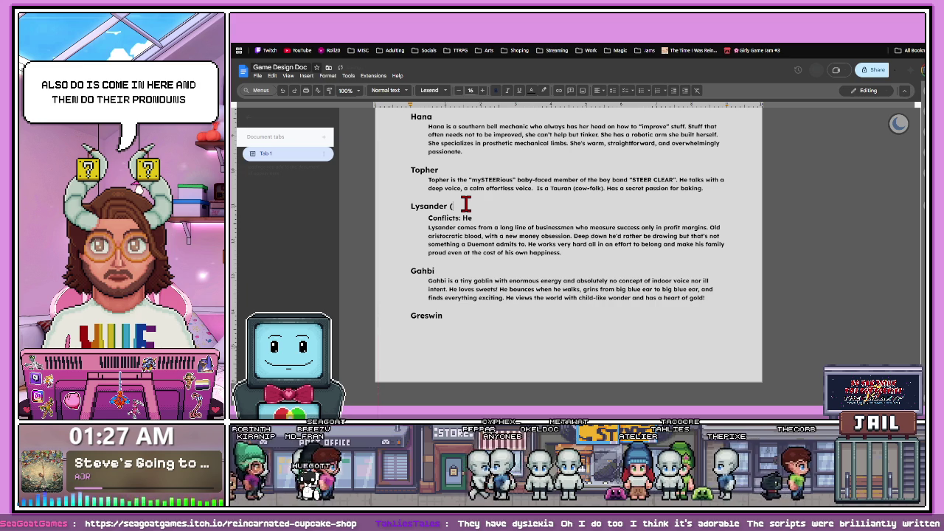
key(Return)
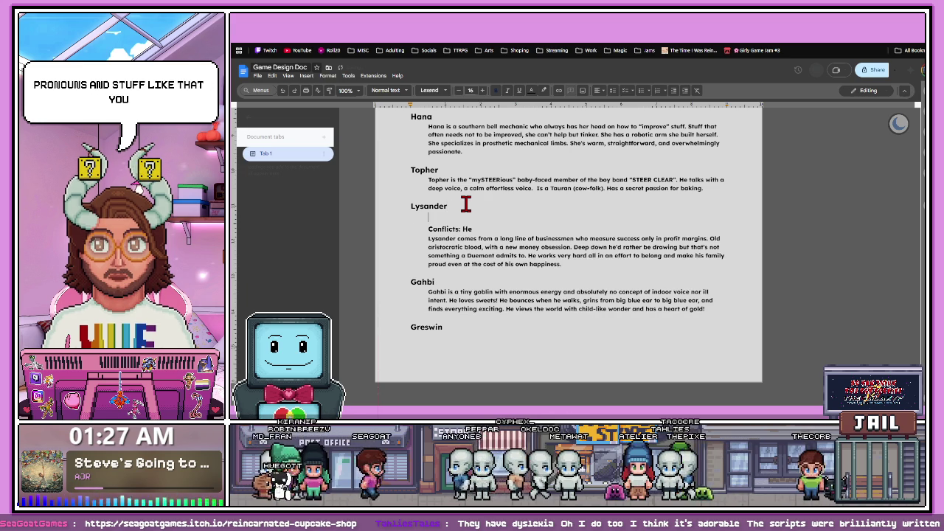
click(457, 90)
click(457, 90)
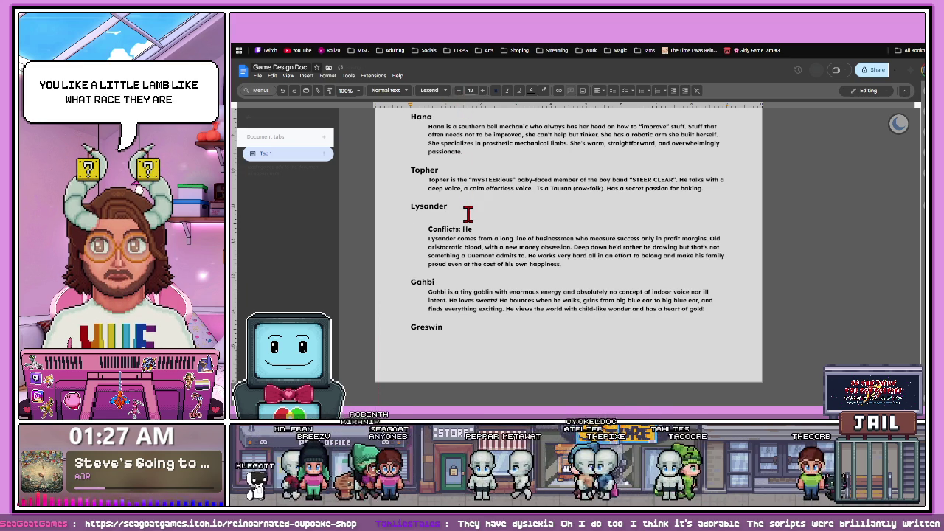
- Replace Ash's 'Conflicts:' label with 'Race: Drow'
scroll(467, 214, up, 3)
scroll(461, 219, up, 5)
scroll(462, 219, down, 3)
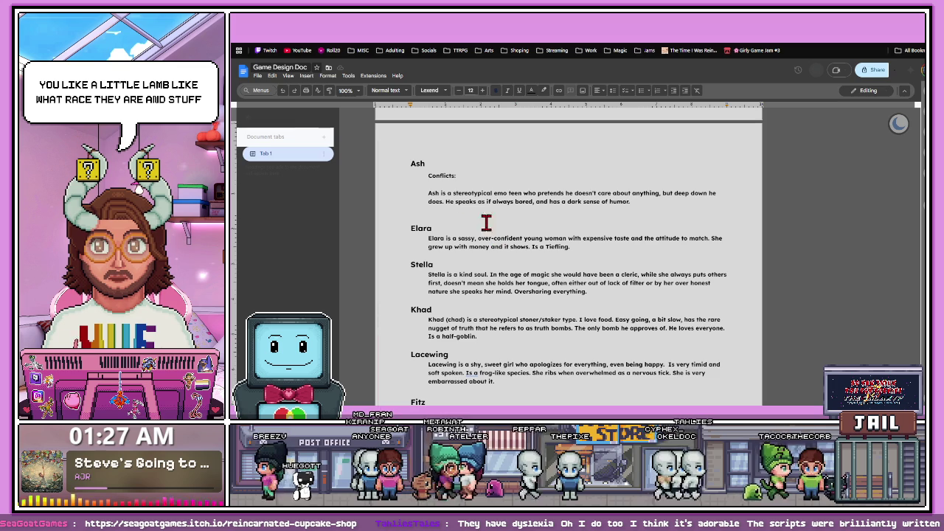
drag(471, 175, 432, 175)
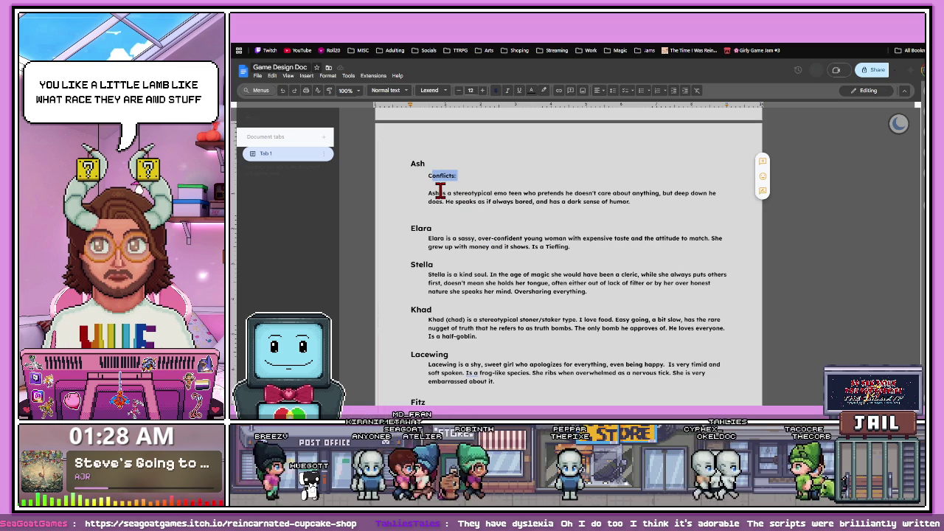
key(BackSpace)
text(Speci)
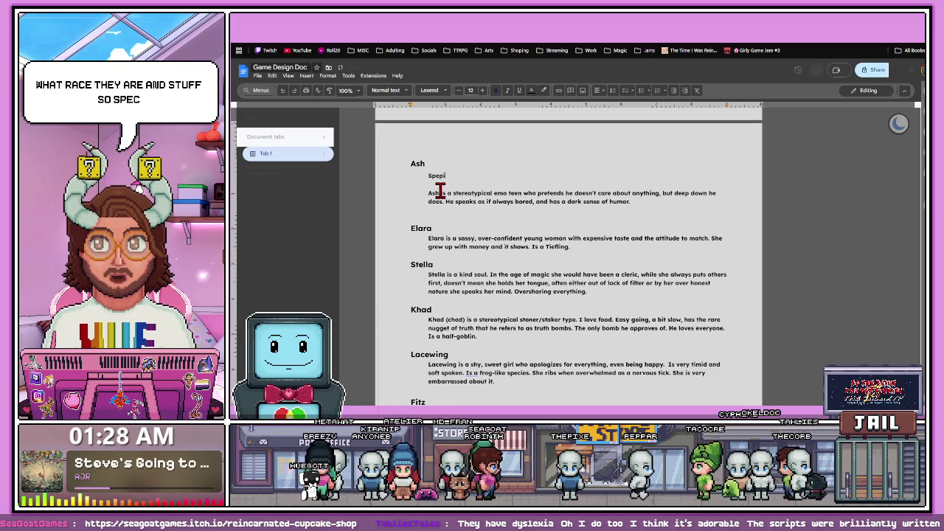
text(eis)
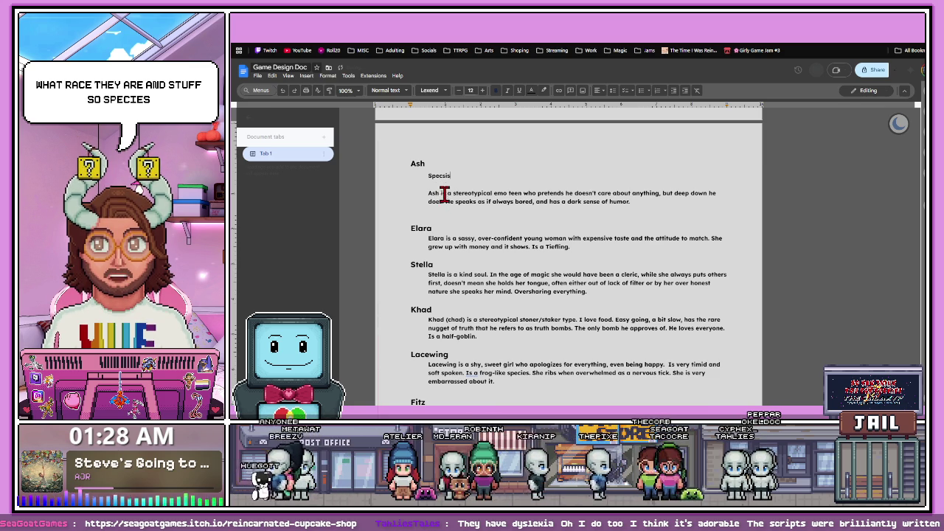
double_click(435, 174)
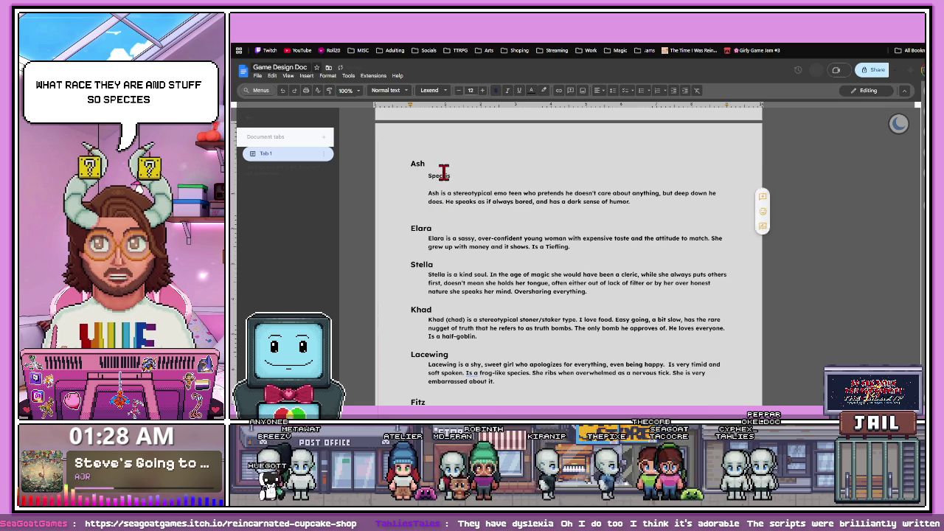
text(Sp)
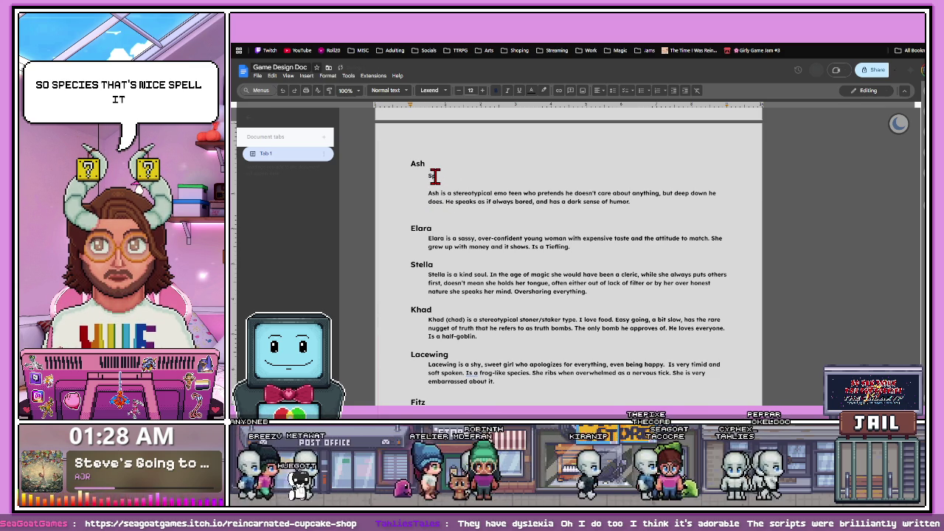
key(BackSpace)
key(BackSpace)
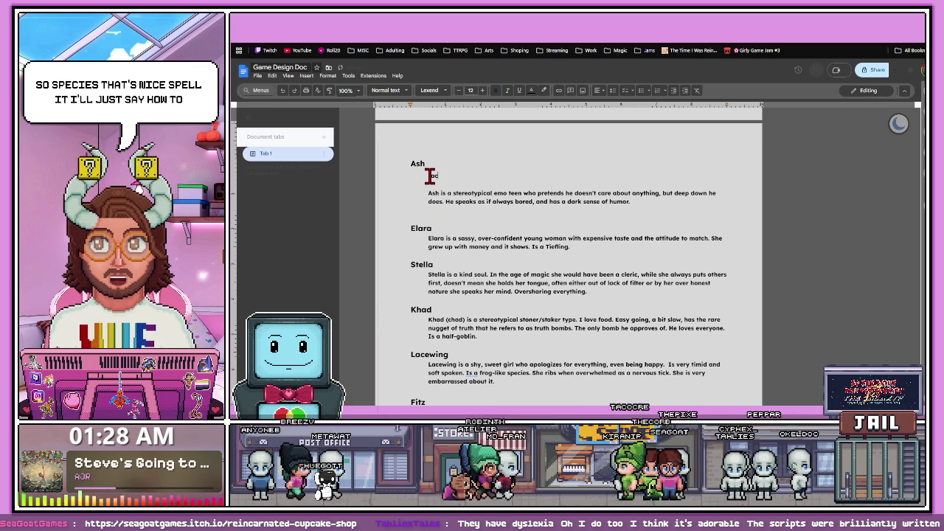
text(Race: Dr)
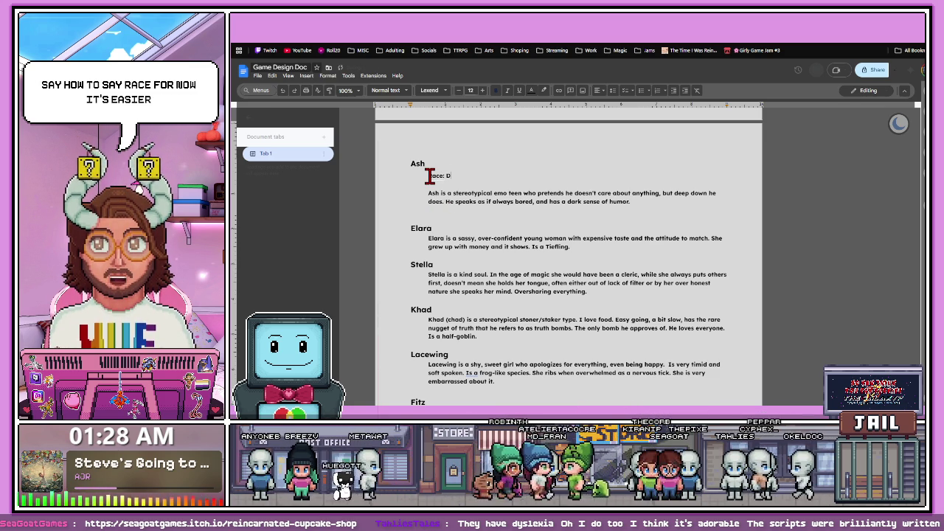
text(ow)
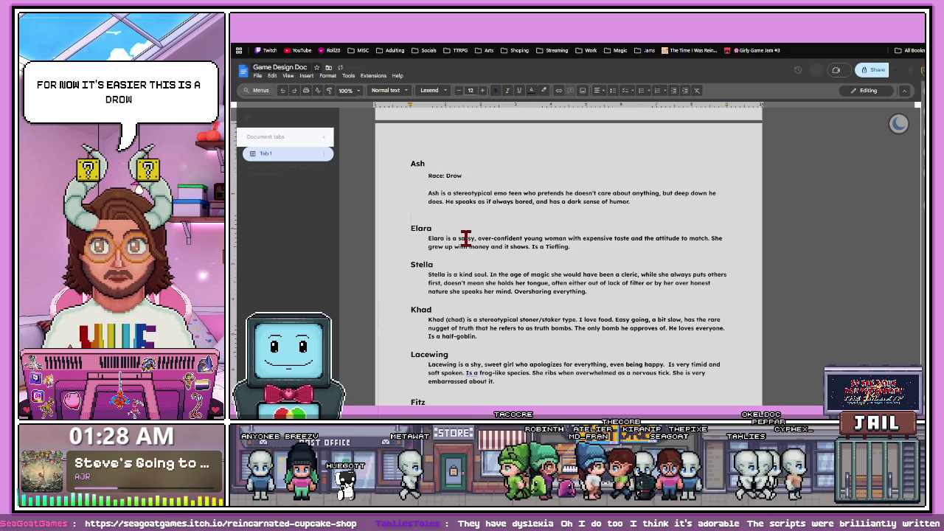
- Add a blank line under Elara's heading, and He/Him and 15 lines below Ash's race
click(457, 229)
key(Return)
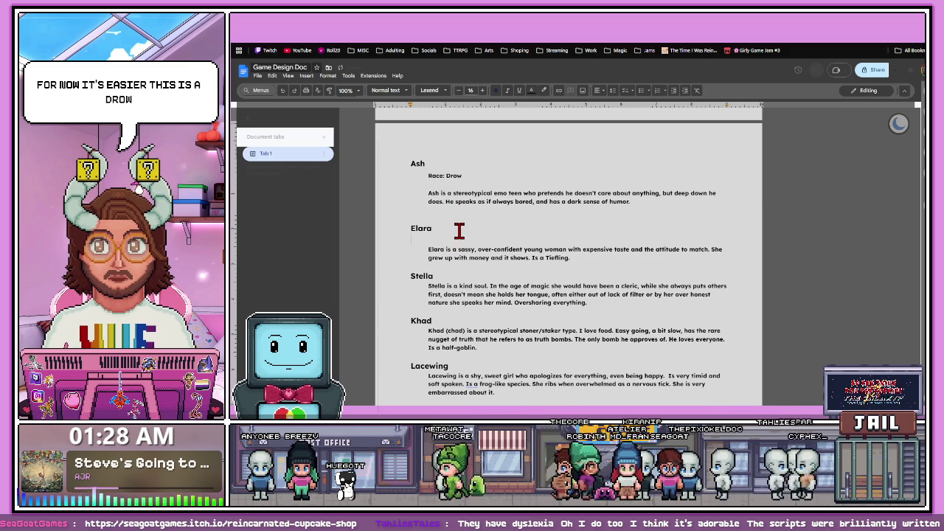
double_click(436, 174)
click(444, 204)
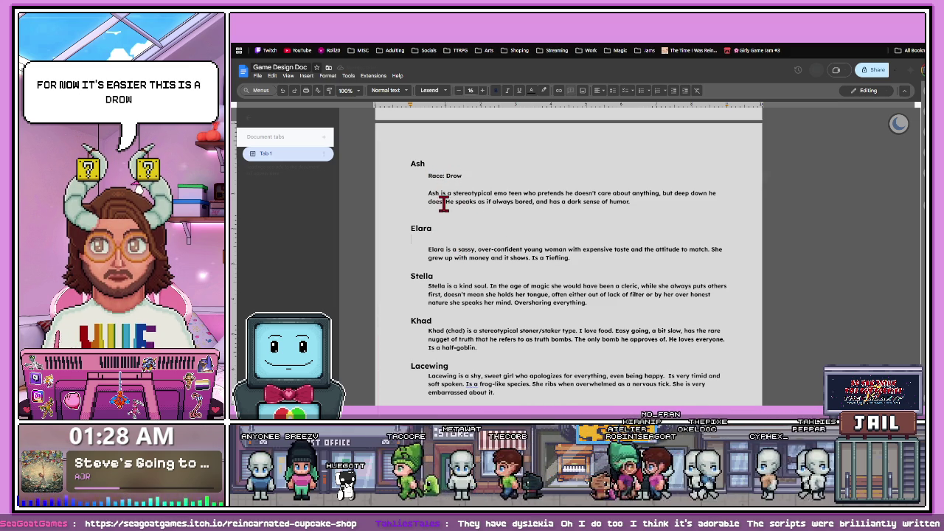
key(Return)
text(He/Him)
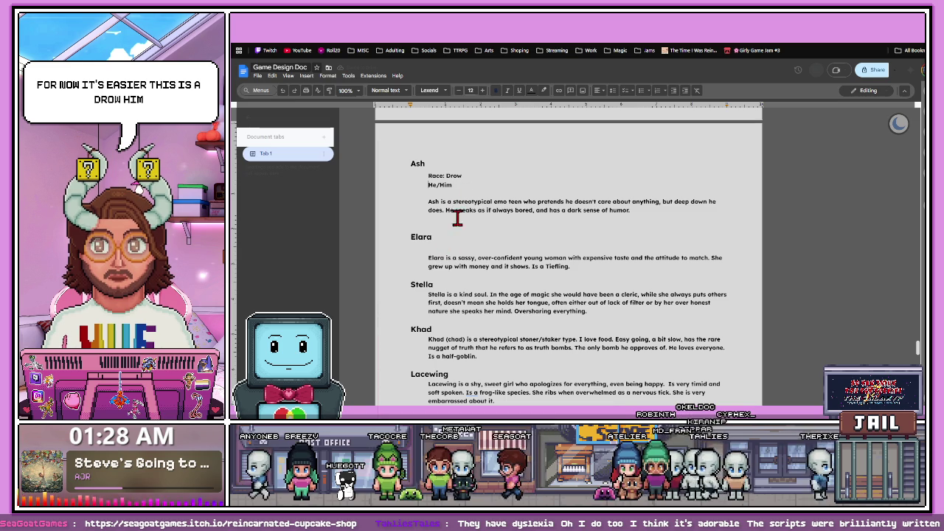
key(Return)
text(15)
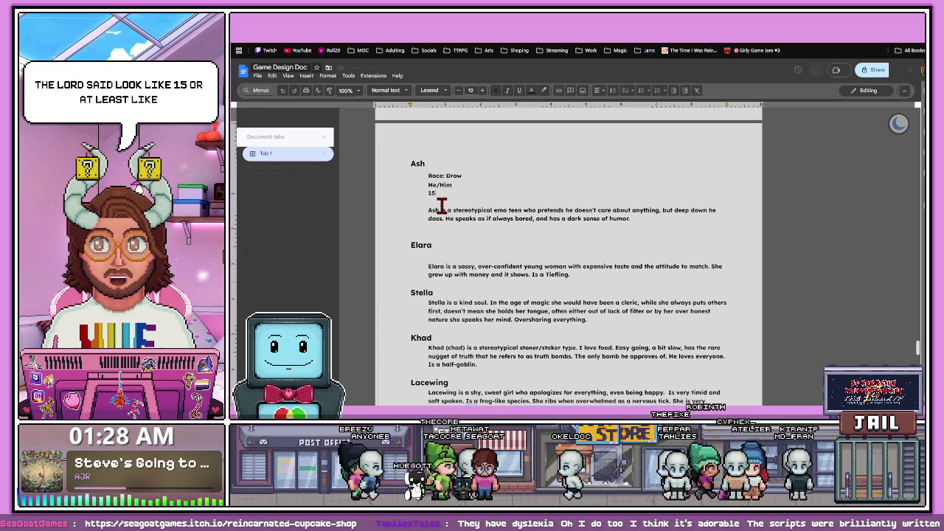
scroll(446, 219, down, 1)
click(435, 228)
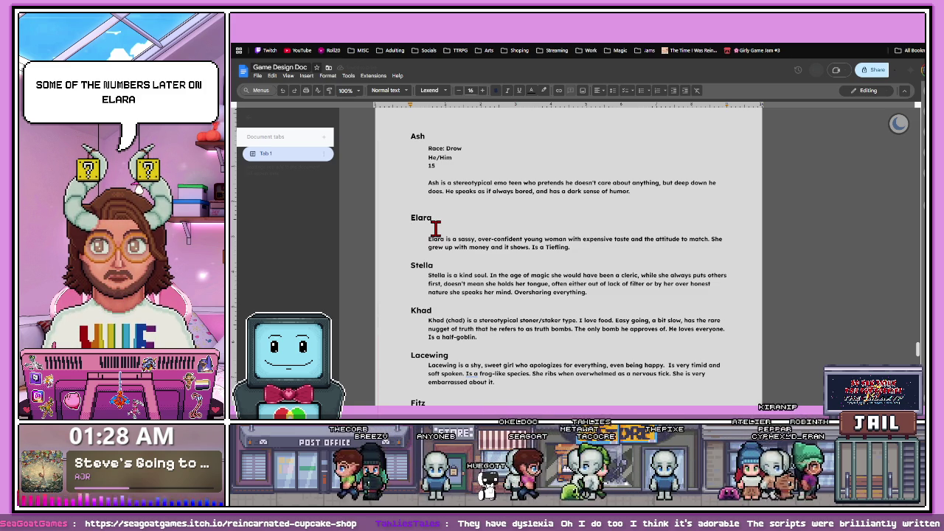
- Copy Ash's Race, Pronouns and Age lines and paste them under Elara's heading
text(Race)
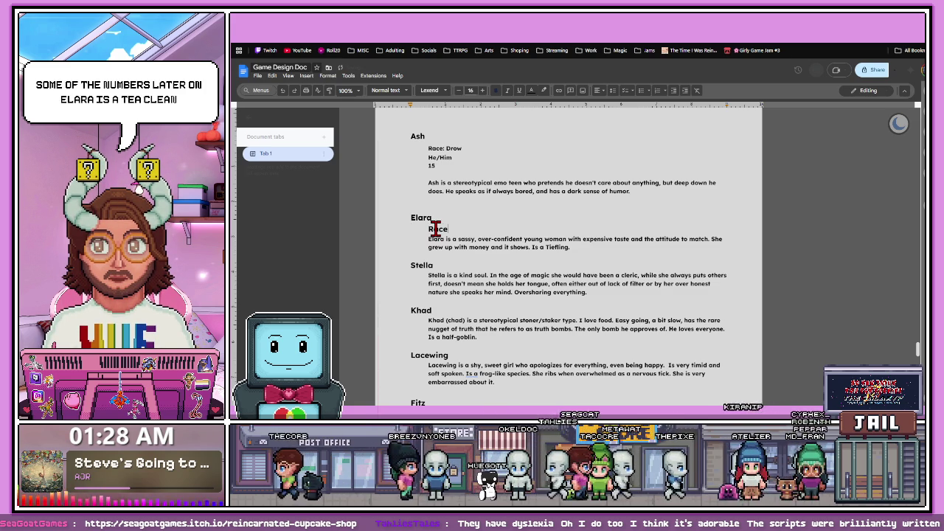
key(BackSpace)
key(BackSpace)
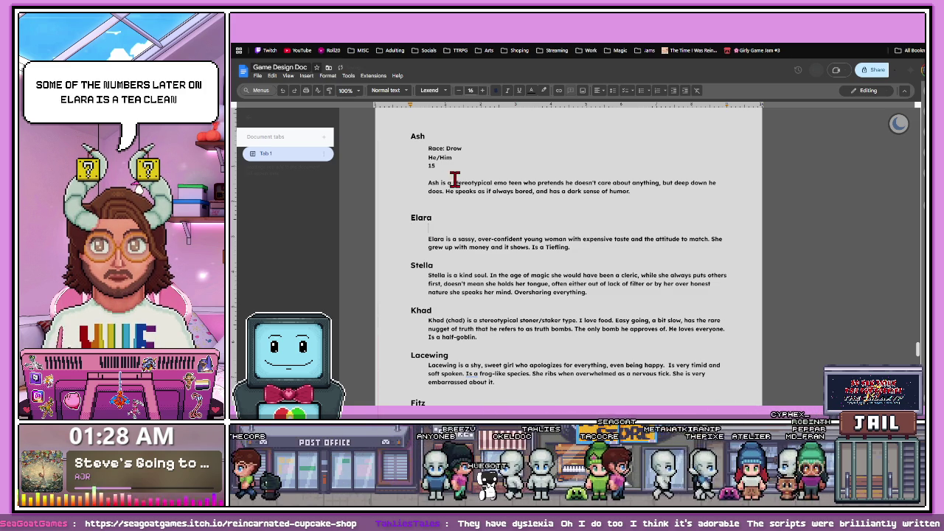
drag(428, 145, 431, 171)
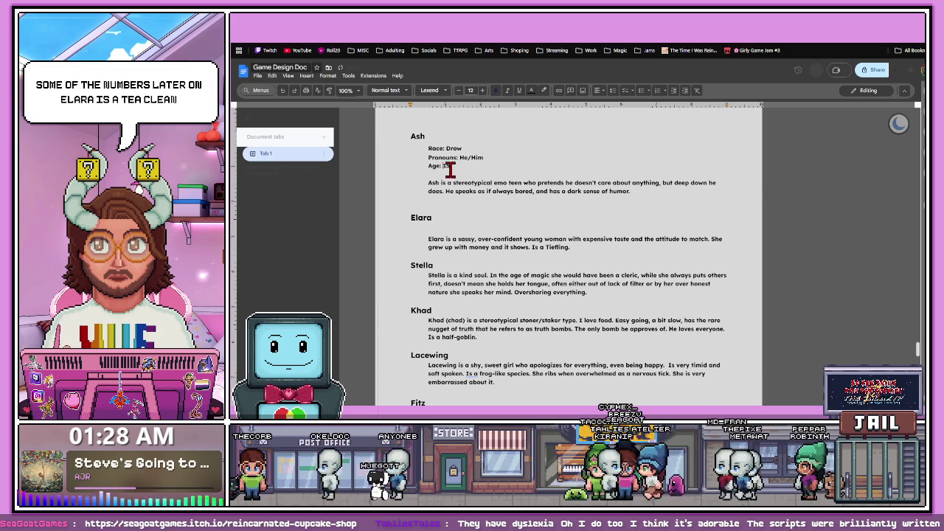
drag(450, 166, 427, 148)
key(ctrl+c)
click(428, 229)
key(ctrl+v)
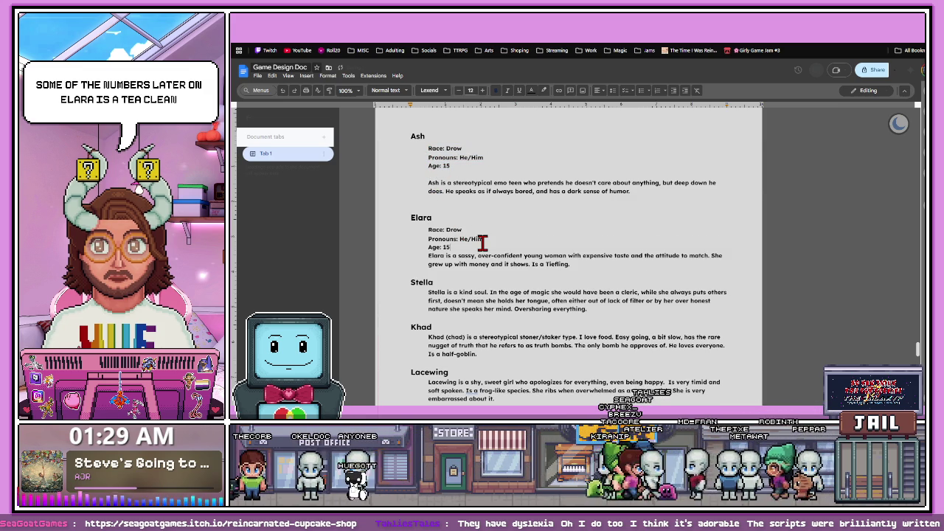
- Separate Elara's details from her bio and clear her Race value
key(Return)
double_click(450, 229)
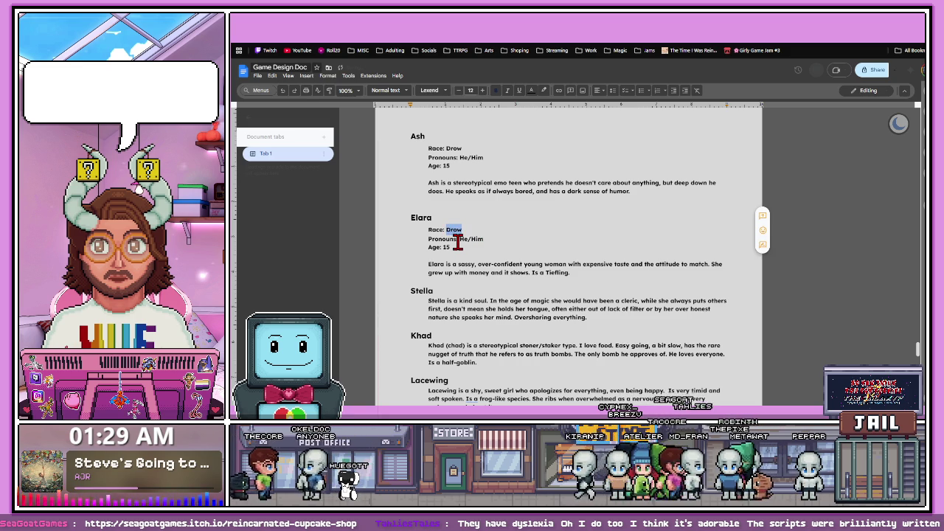
text(Human)
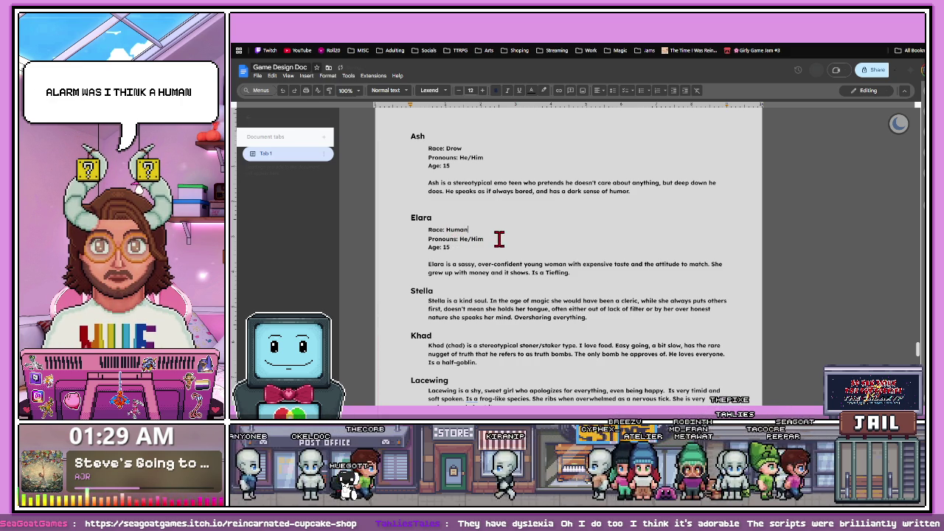
key(BackSpace)
key(BackSpace)
key(BackSpace)
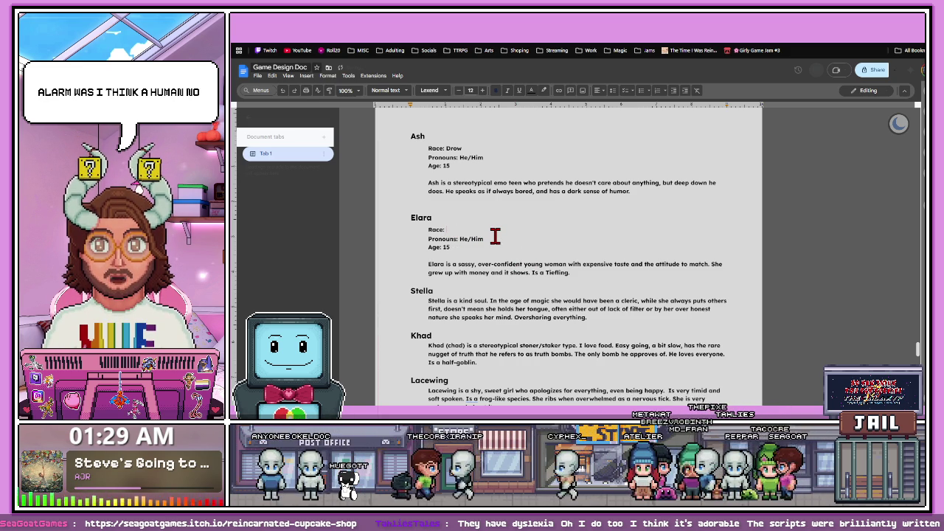
- Set Elara's race to Tiefling, copied from her bio, and change her pronouns to She/Her
drag(570, 273, 546, 271)
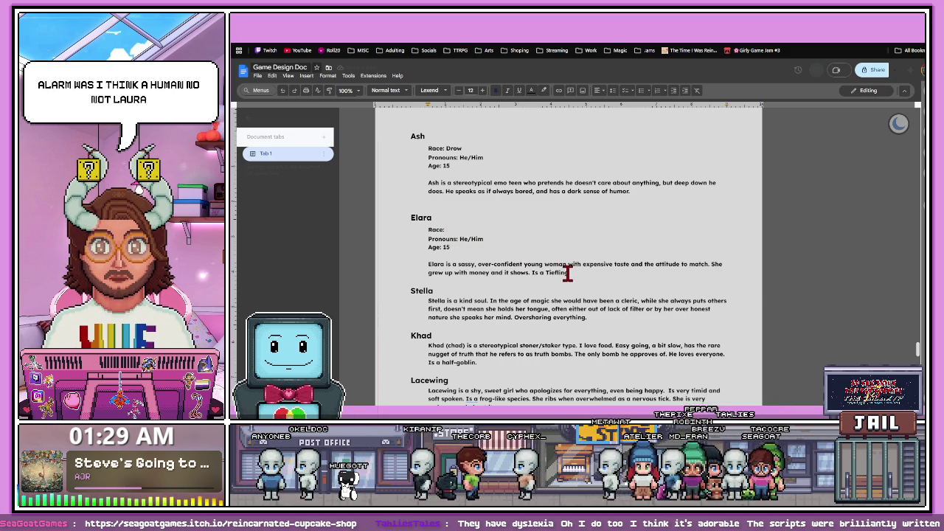
key(ctrl+c)
click(474, 229)
key(ctrl+v)
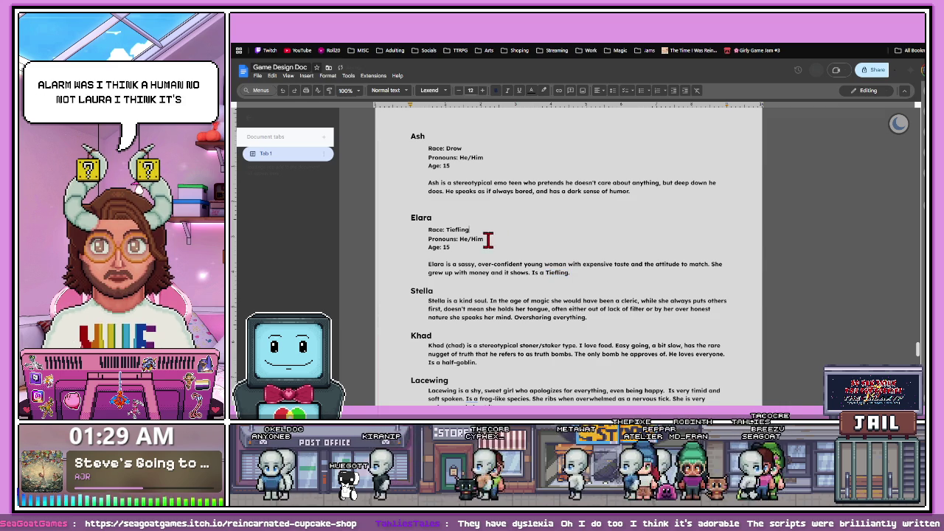
drag(482, 239, 460, 239)
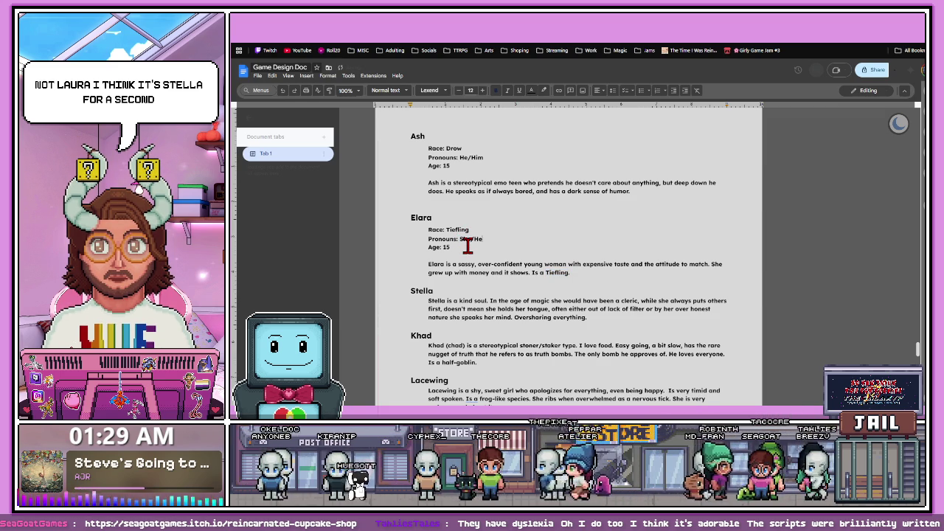
- Change Elara's age to Young Adult
double_click(446, 247)
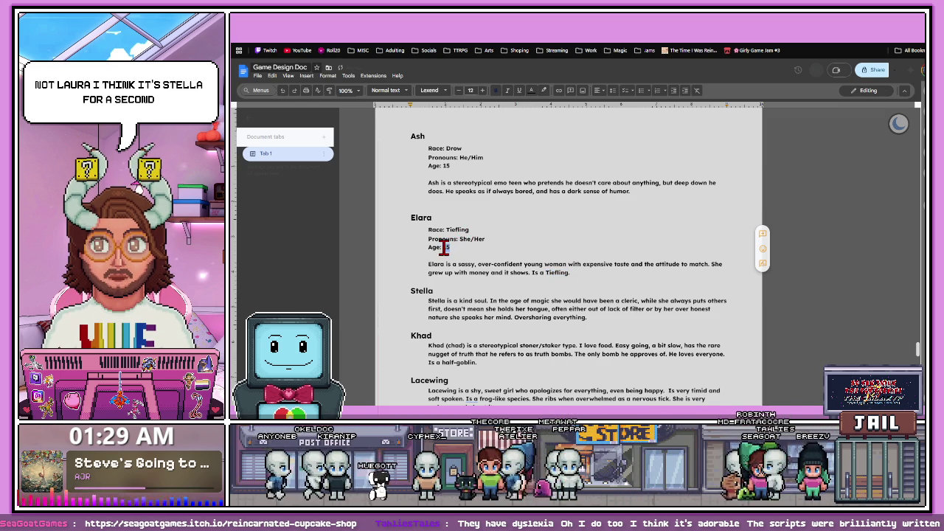
text(23)
scroll(458, 250, down, 1)
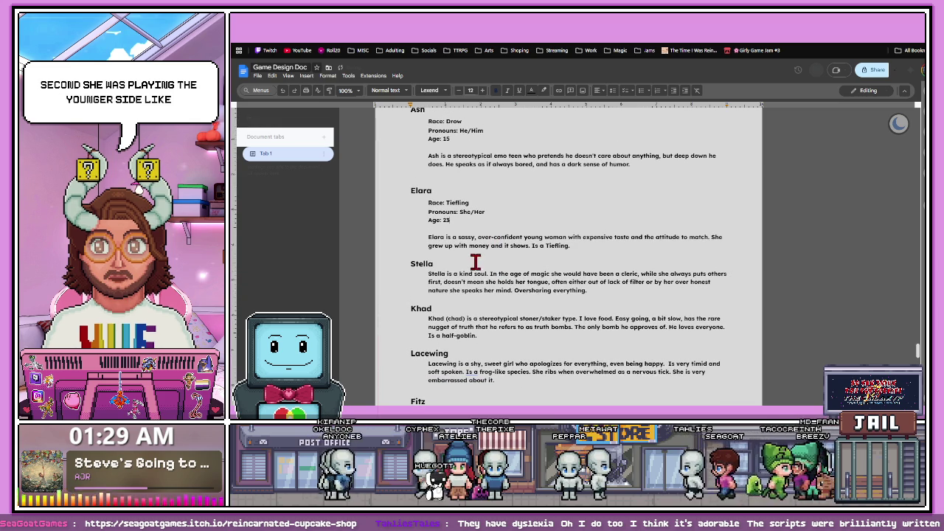
drag(470, 222, 397, 205)
click(464, 220)
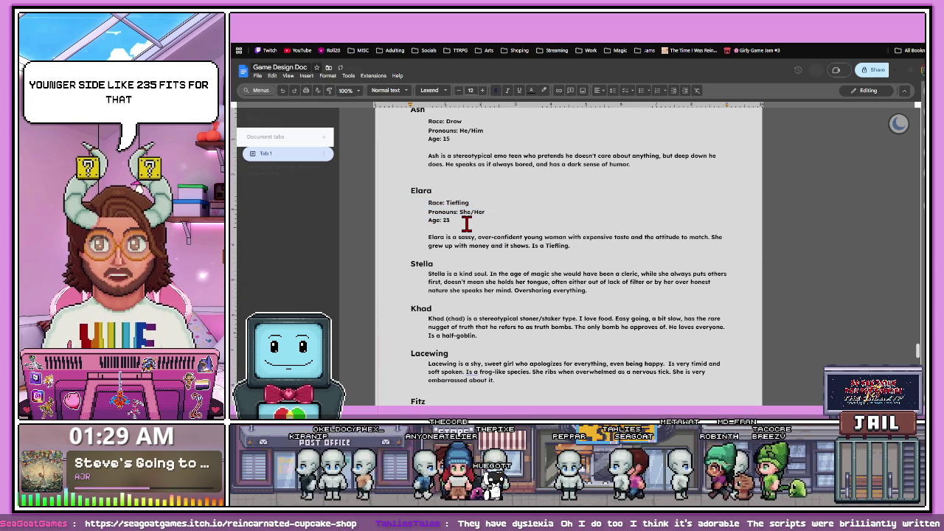
text( You)
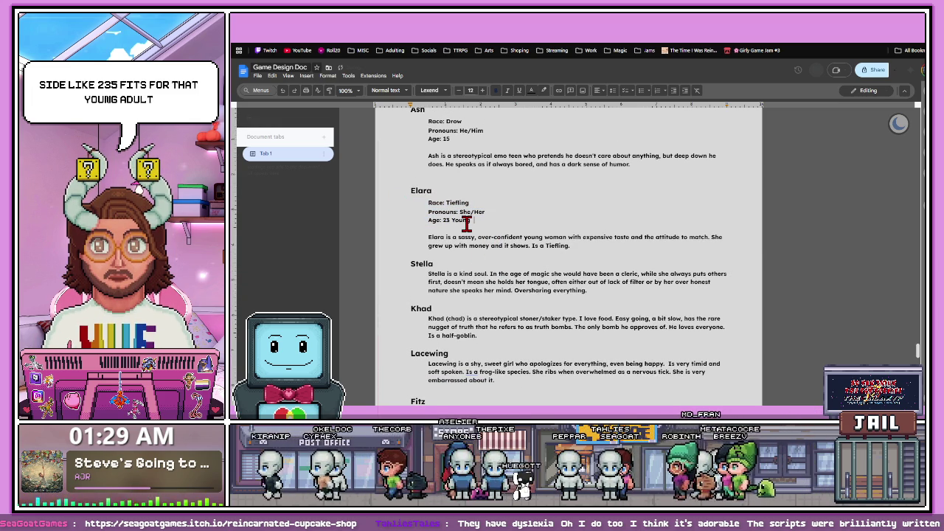
text(ng Adult)
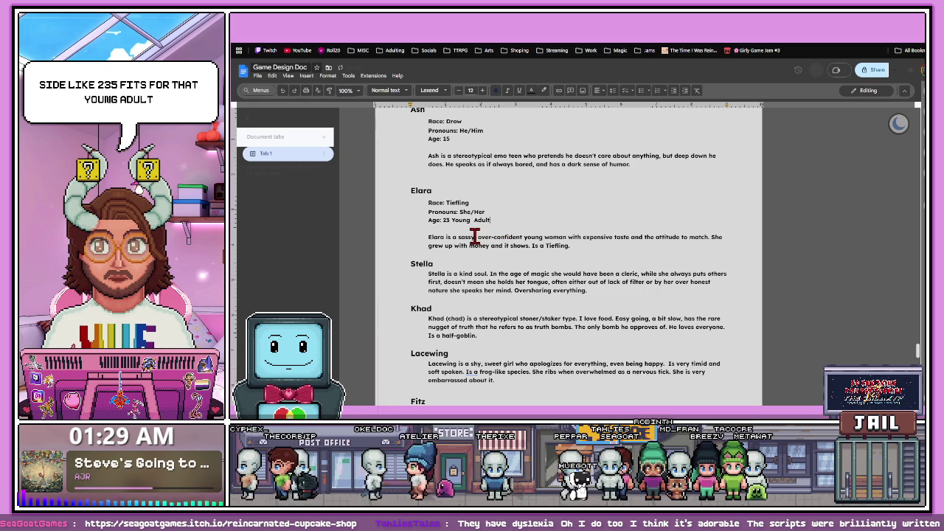
double_click(447, 219)
key(BackSpace)
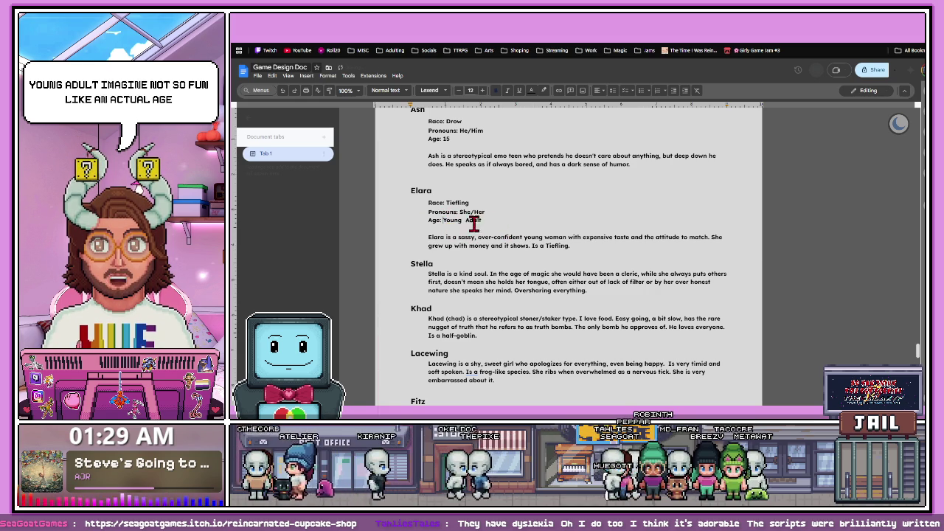
- Change Ash's age to Teenager and fix spacing in Elara's Young Adult age
scroll(447, 220, up, 1)
double_click(446, 165)
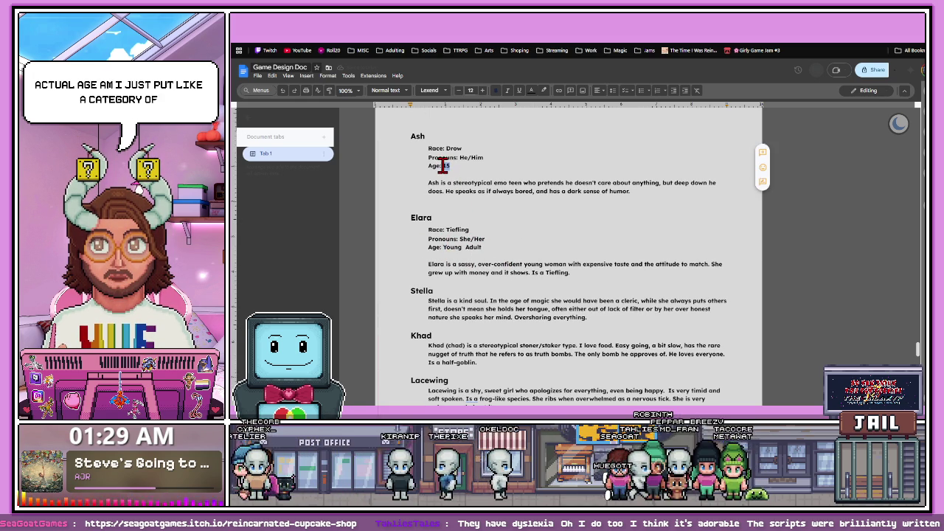
text(Teen)
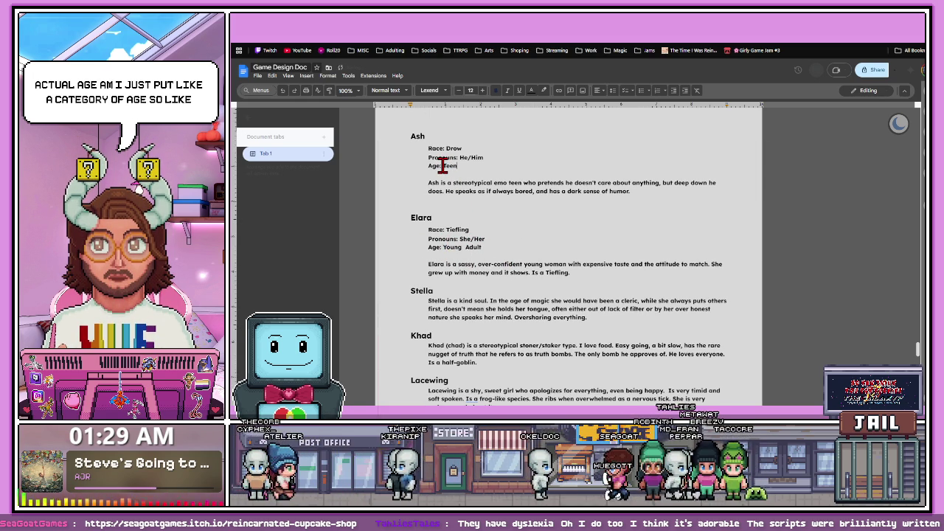
click(465, 247)
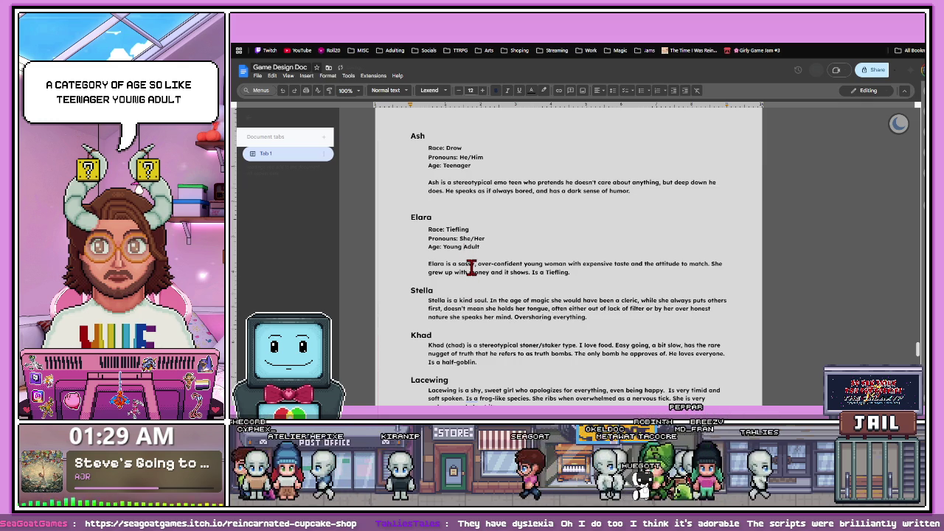
scroll(457, 252, down, 1)
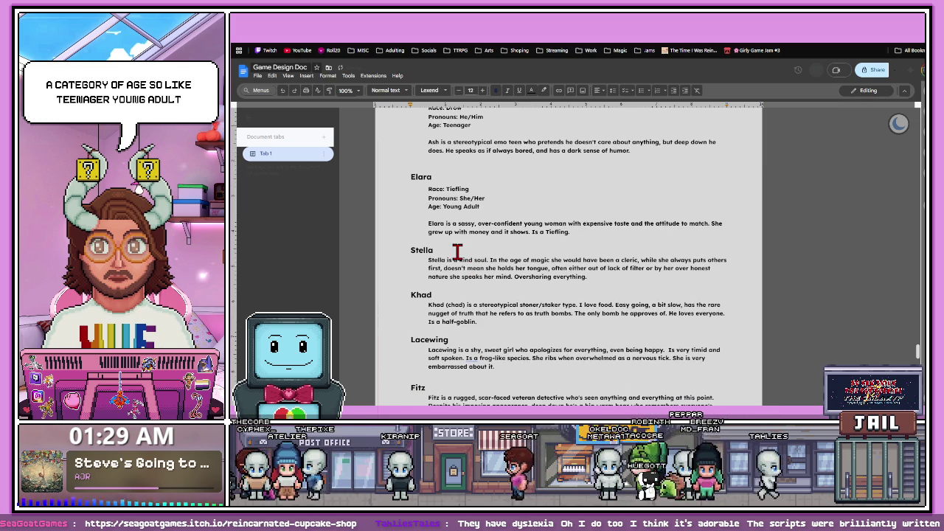
- Copy Elara's Race, Pronouns and Age lines under Stella's heading, separated from her bio
triple_click(482, 205)
key(ctrl+c)
click(445, 252)
key(Return)
key(ctrl+v)
key(ctrl+z)
triple_click(454, 198)
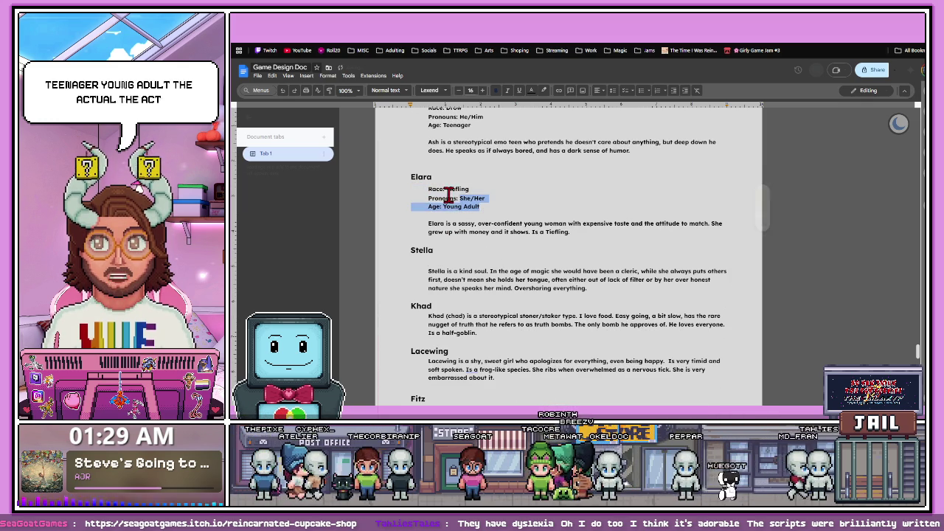
click(430, 261)
key(ctrl+v)
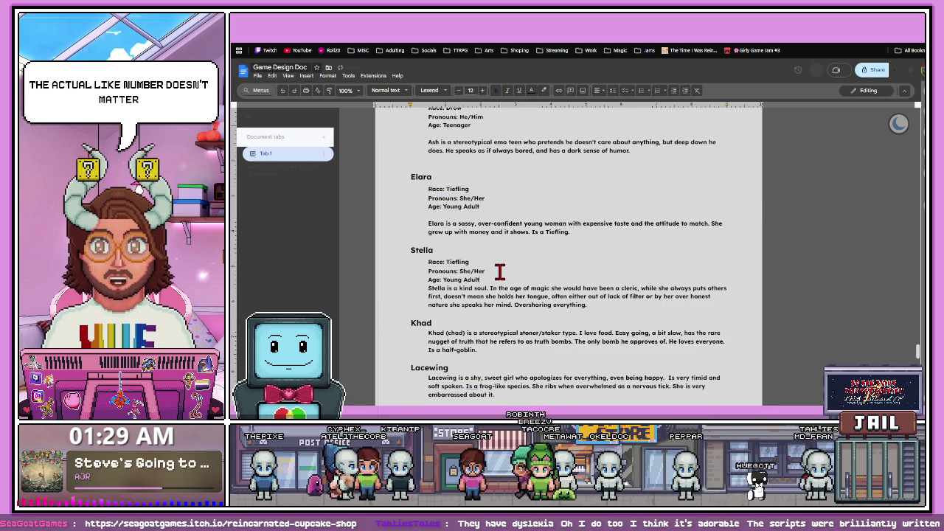
key(Return)
- Change Stella's race to Human and her age to Middle Aged
double_click(461, 262)
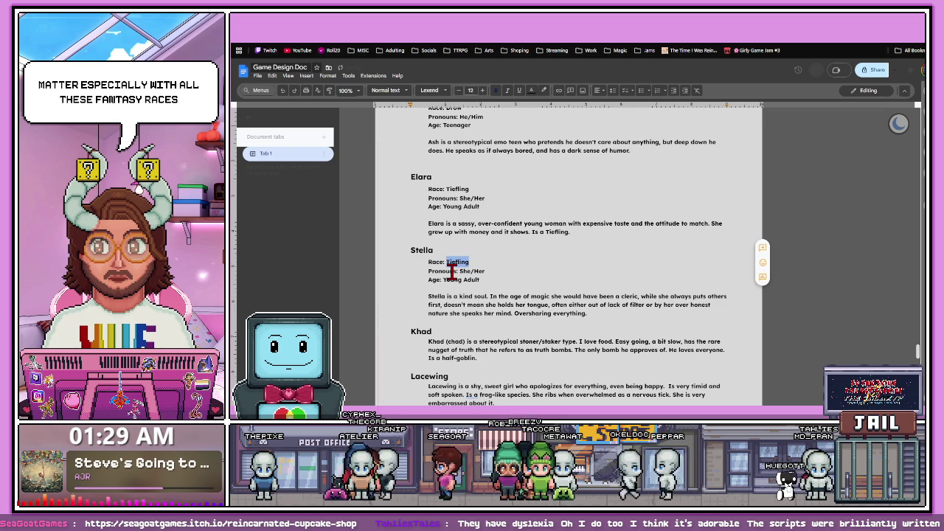
text(Huma)
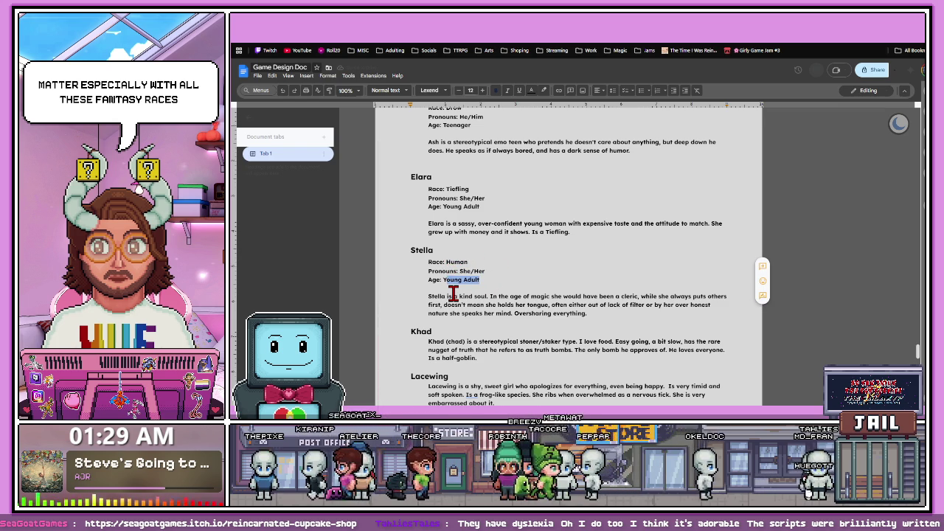
text(Middle Aged)
scroll(511, 303, down, 2)
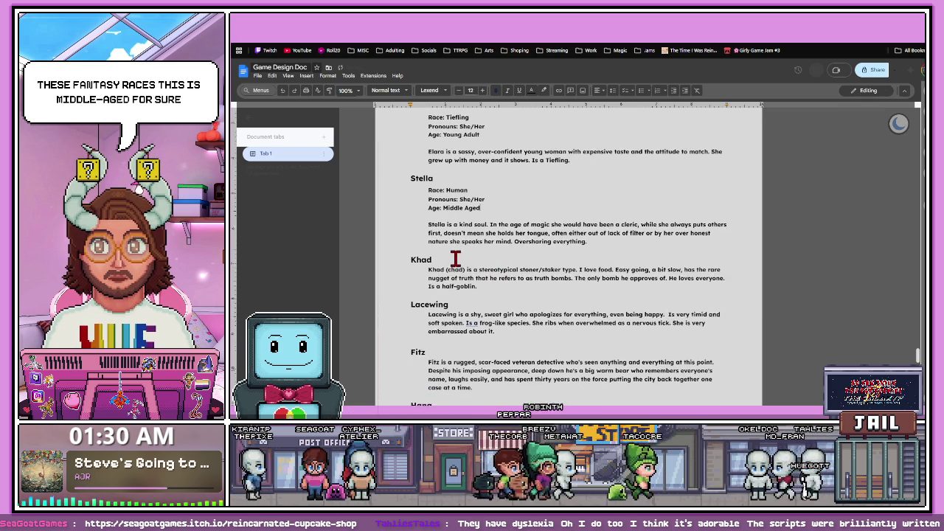
- Paste the detail lines under Khad with race Half-Goblin and pronouns He/Him
click(447, 266)
key(Return)
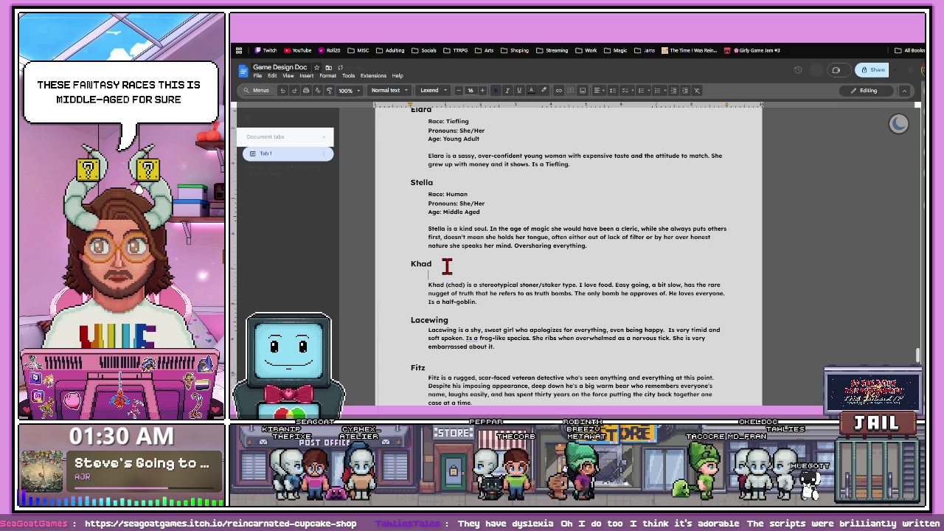
key(ctrl+v)
key(Return)
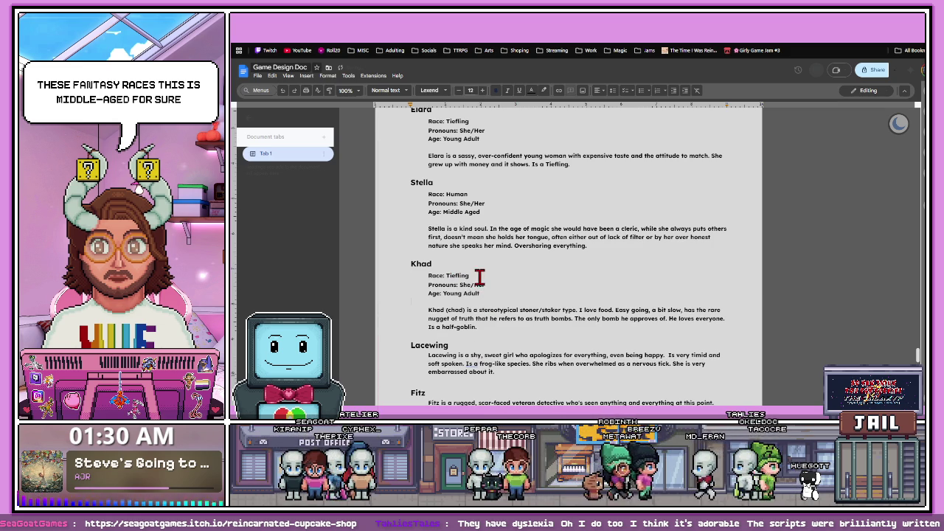
drag(459, 275, 445, 275)
text(Half)
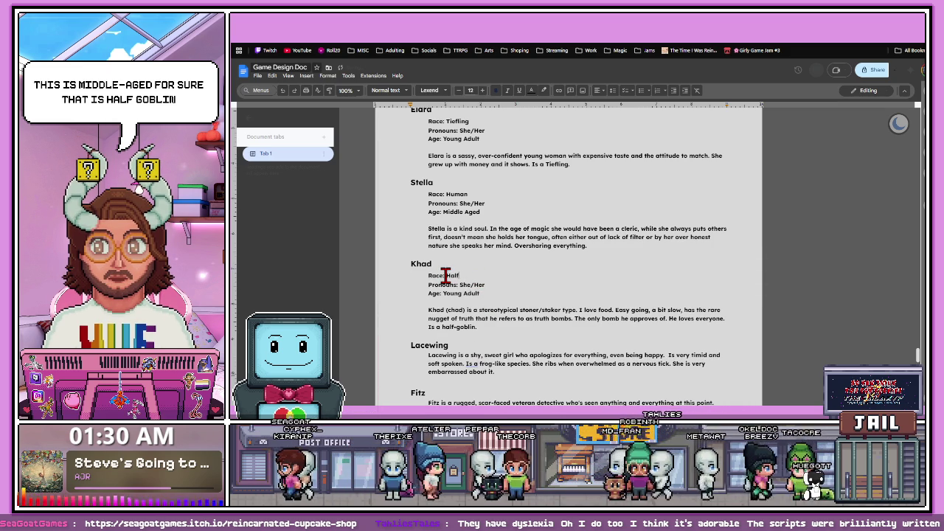
text(-Goblin)
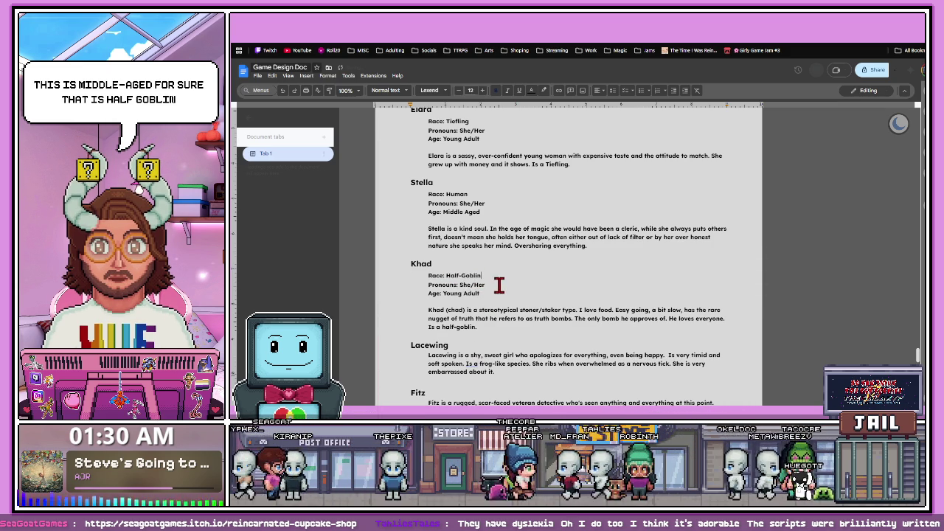
drag(486, 284, 462, 285)
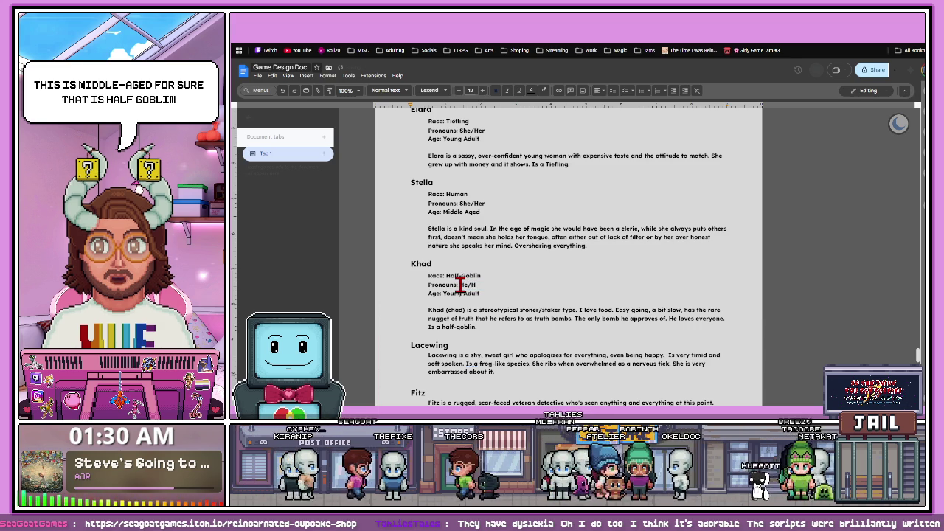
text(Him)
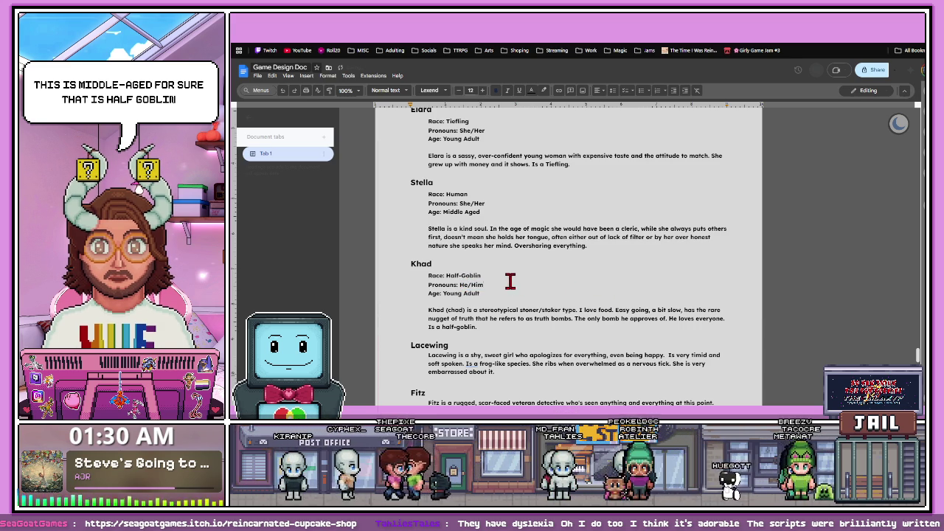
scroll(483, 299, down, 2)
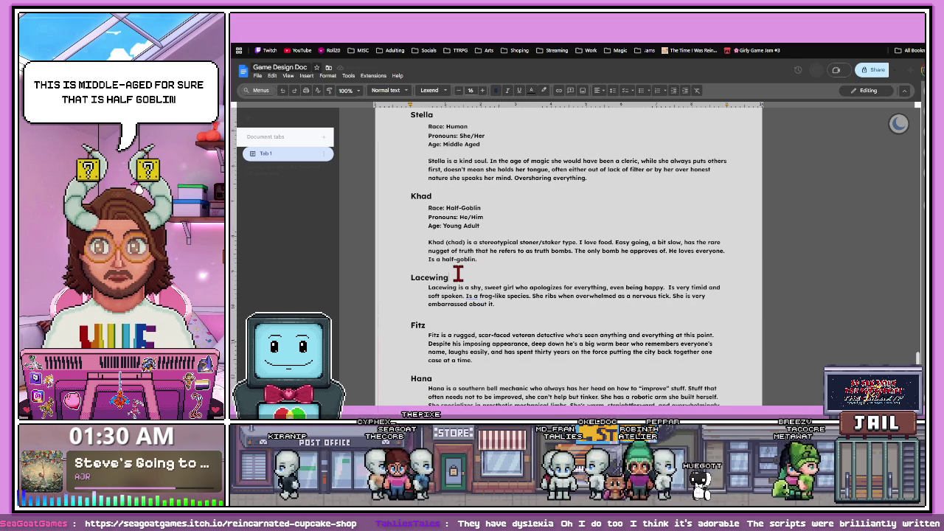
- Paste the Race, Pronouns and Age lines under Lacewing, indenting the Race line
key(Return)
key(ctrl+v)
key(Tab)
click(502, 305)
key(Return)
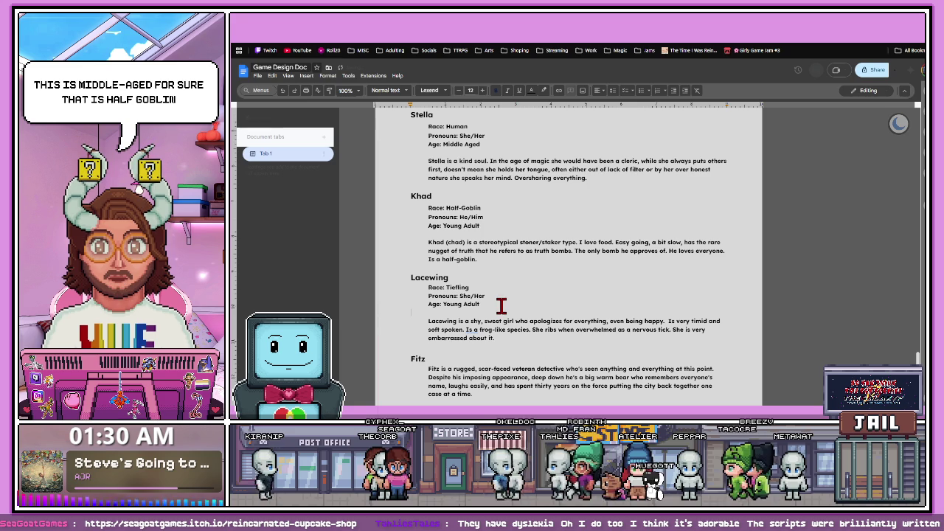
- Change Lacewing's race from Tiefling to Frog-folk
double_click(453, 287)
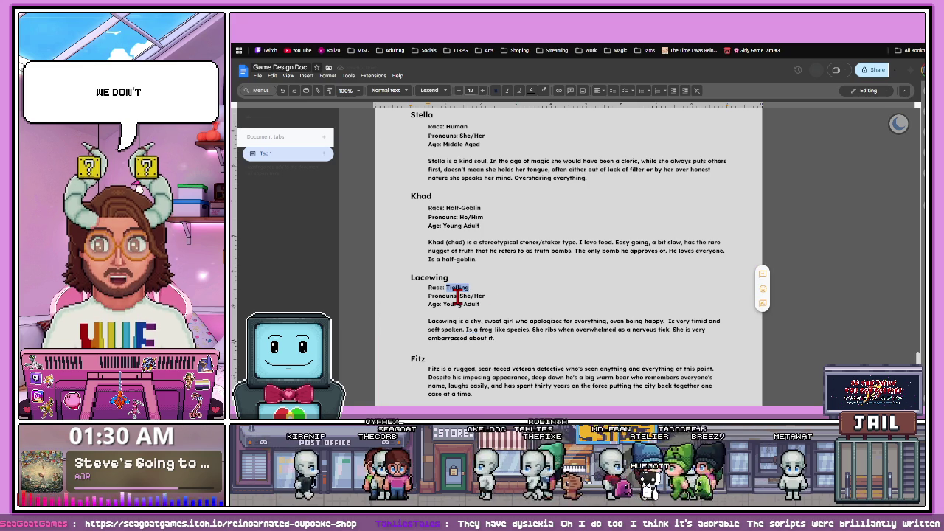
text(Frog)
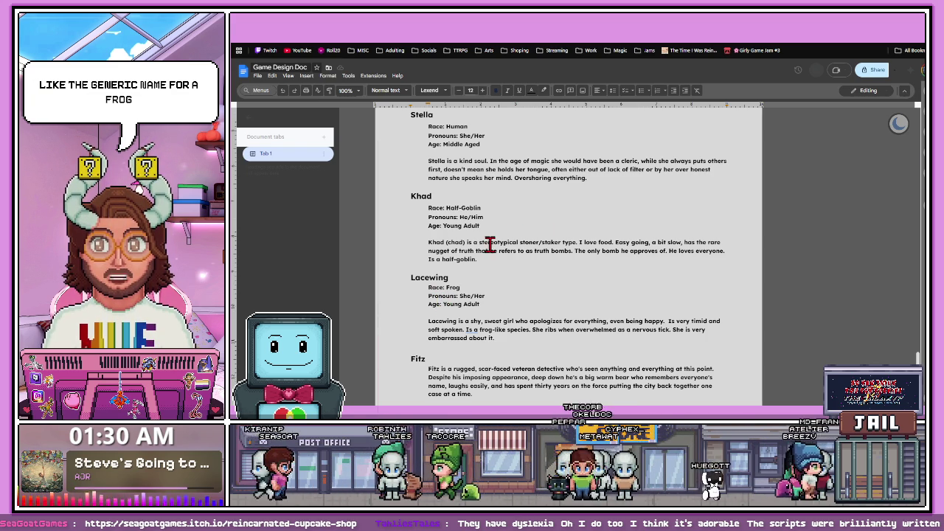
text(-)
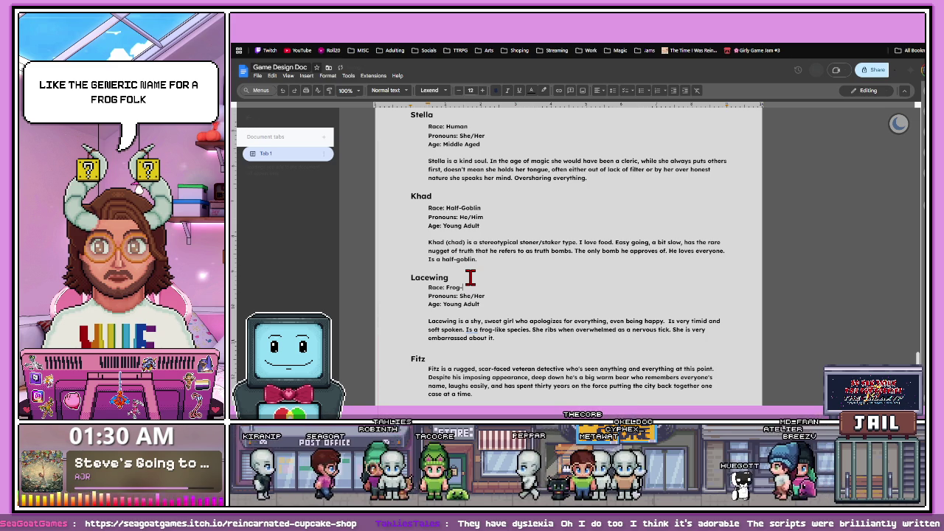
text(folk)
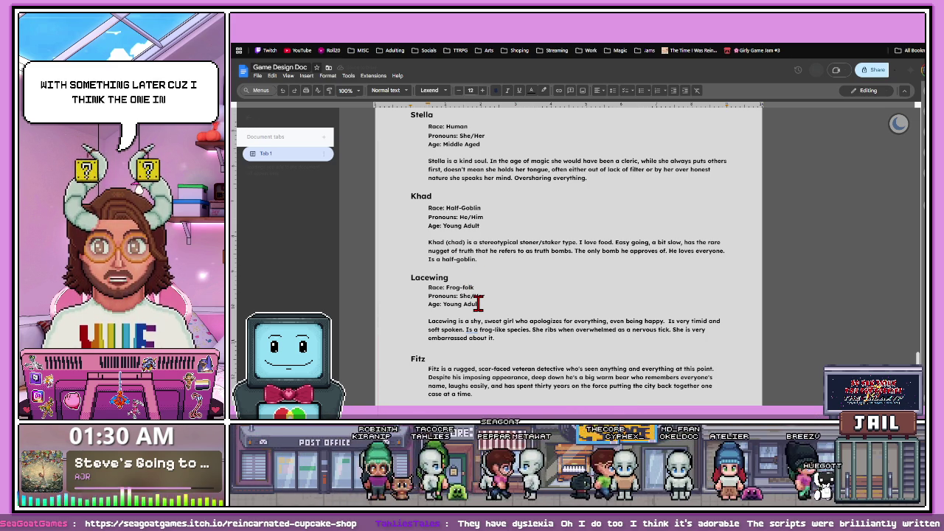
scroll(478, 303, down, 1)
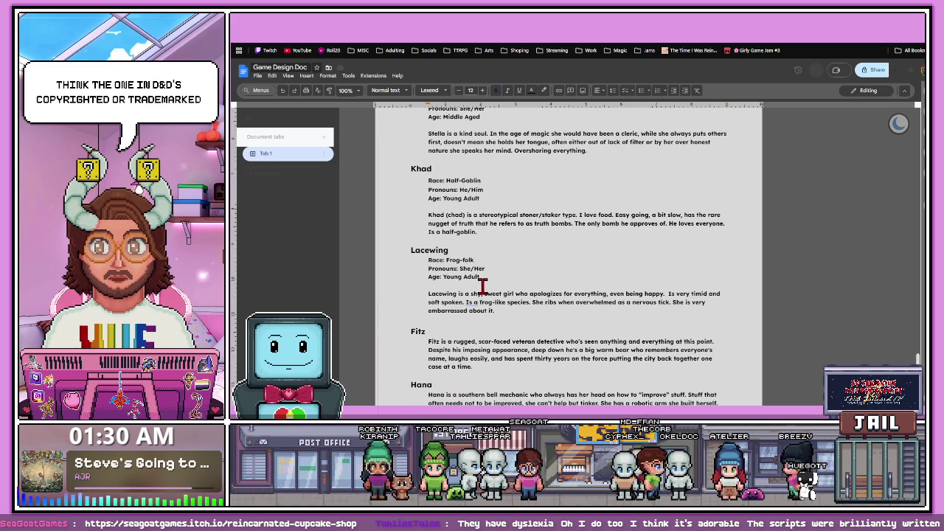
scroll(477, 294, down, 1)
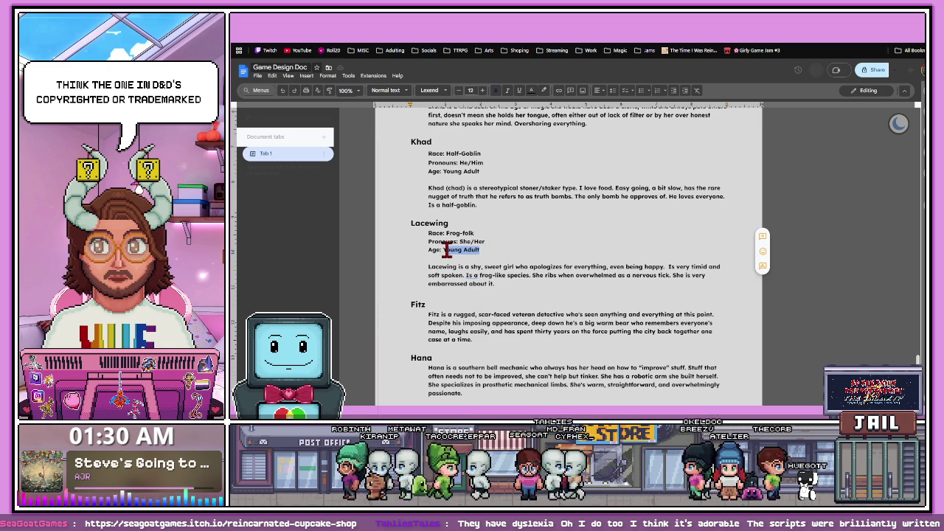
click(486, 266)
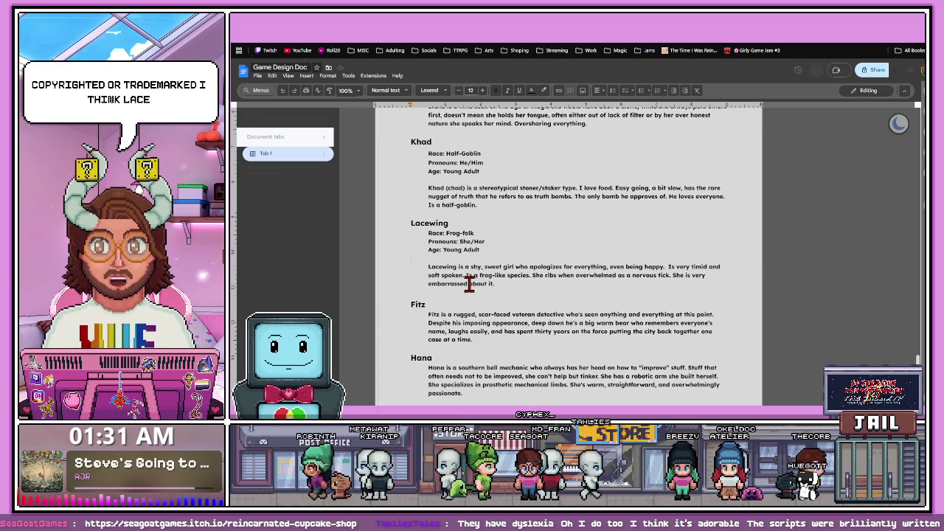
scroll(469, 284, down, 1)
- Paste Fitz's detail lines with race Human, then enter 'frog race dnd' in a new tab
scroll(469, 281, down, 1)
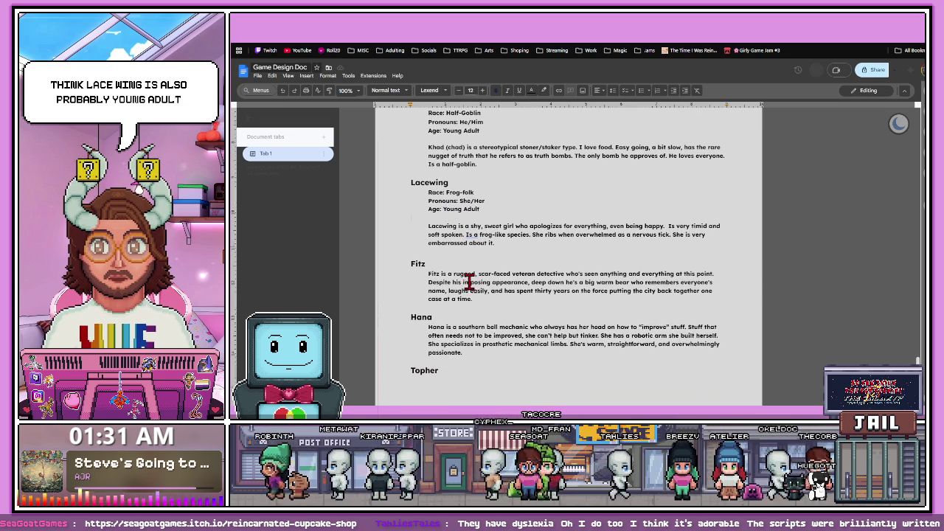
click(457, 266)
key(Return)
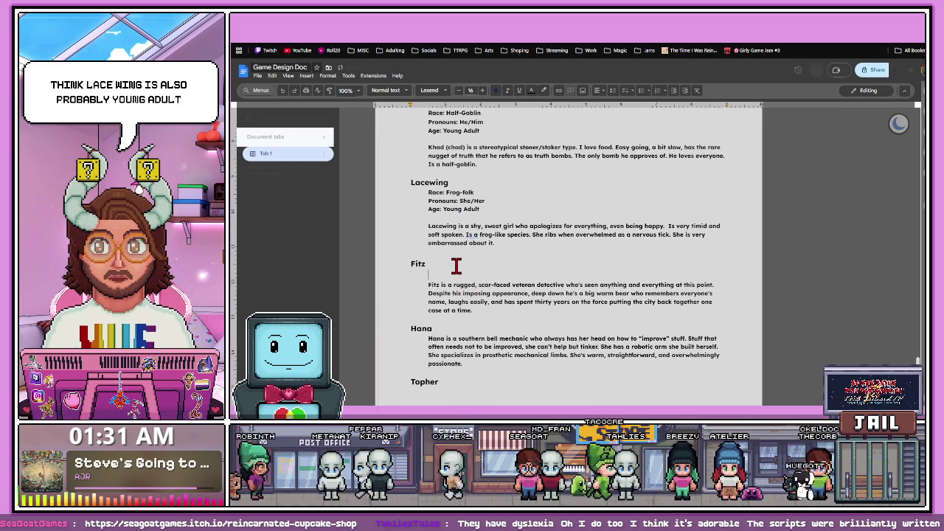
key(ctrl+v)
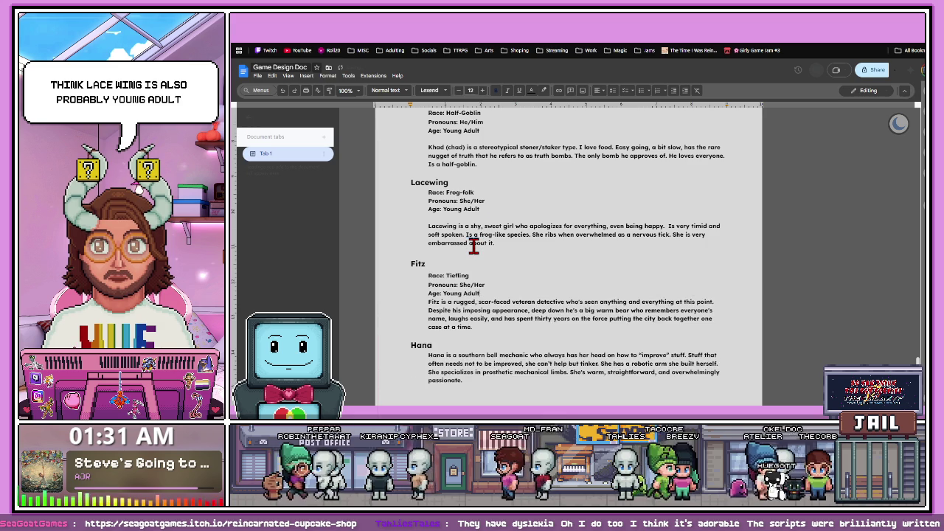
double_click(457, 275)
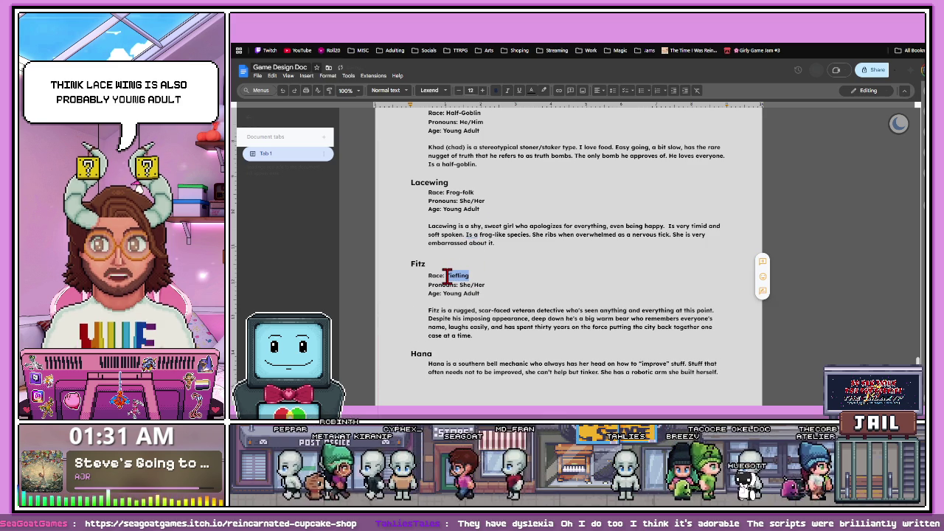
text(Human)
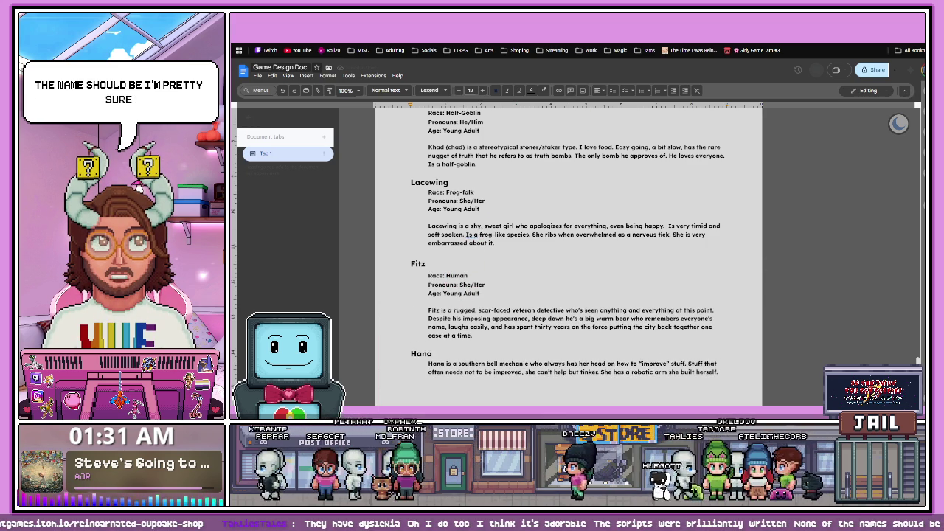
key(ctrl+t)
text(f)
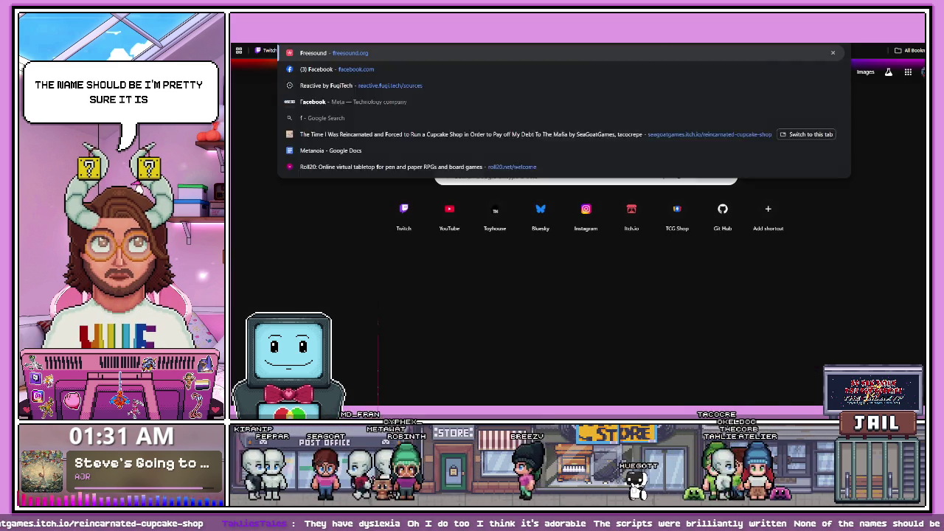
text(rog race dnd)
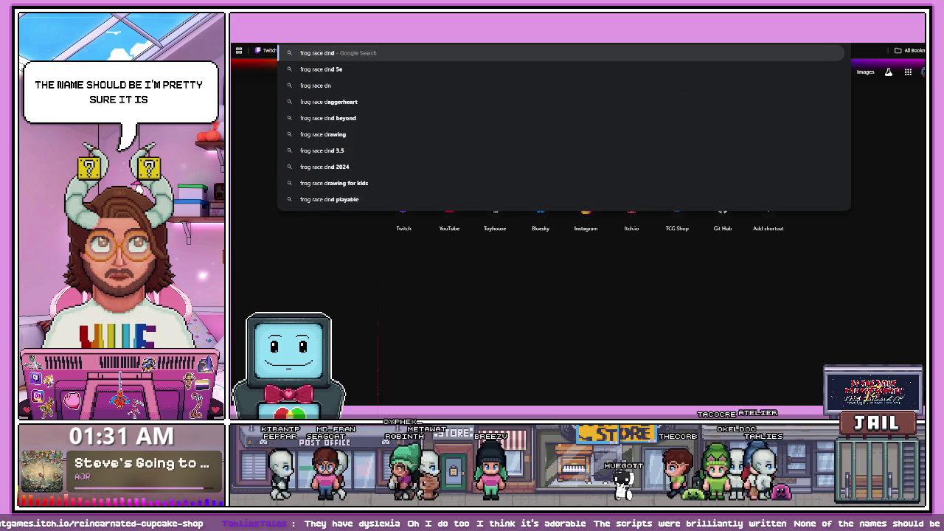
- Run the 'frog race dnd' search and glance over the results
key(Return)
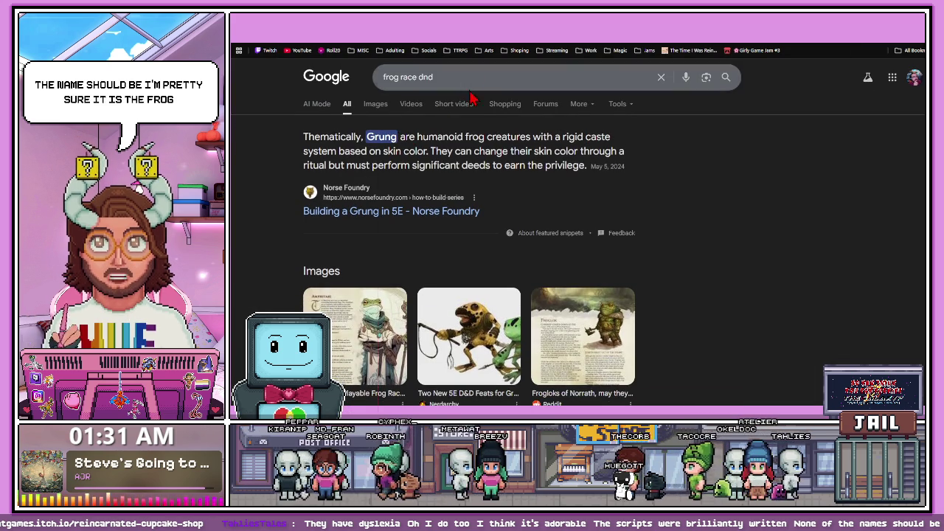
scroll(448, 172, down, 2)
scroll(450, 166, up, 2)
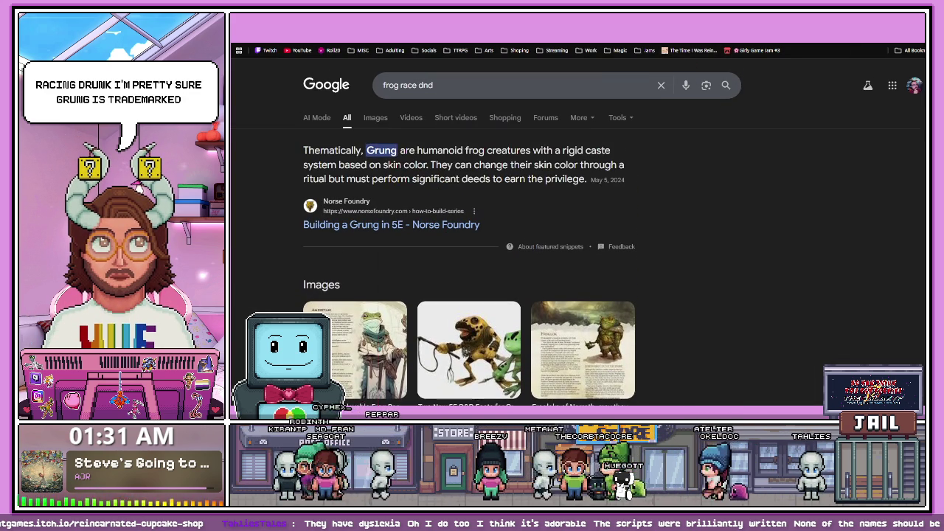
- Search 'is grung trademarked' in another tab, correcting the 'gung' typo
key(ctrl+t)
text(is gun)
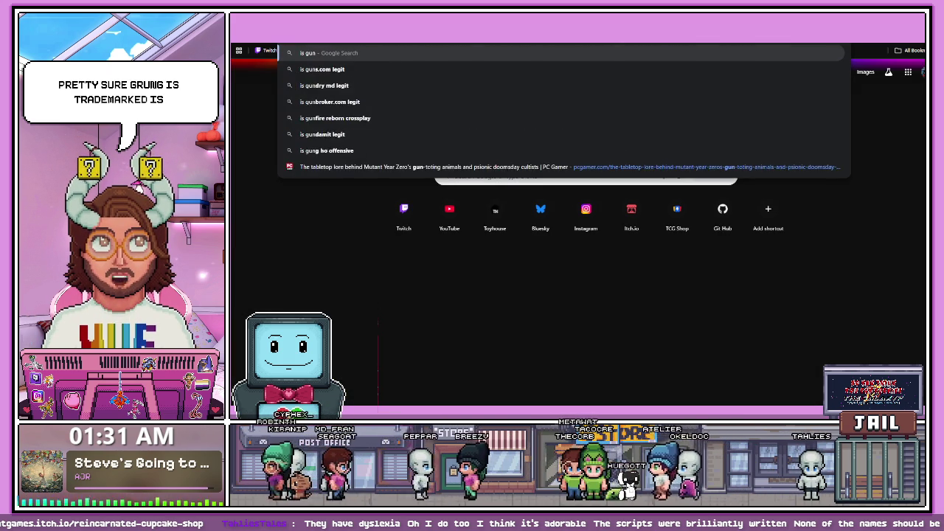
text(g)
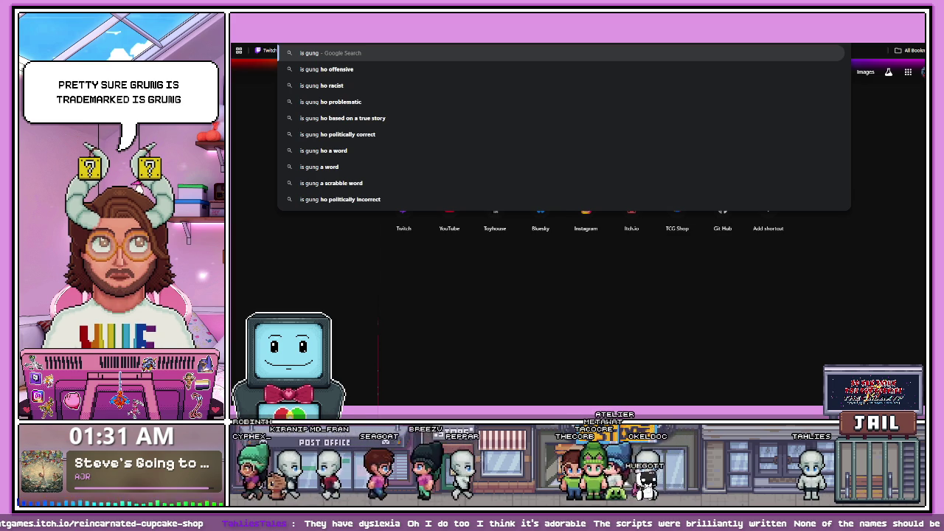
text( trade)
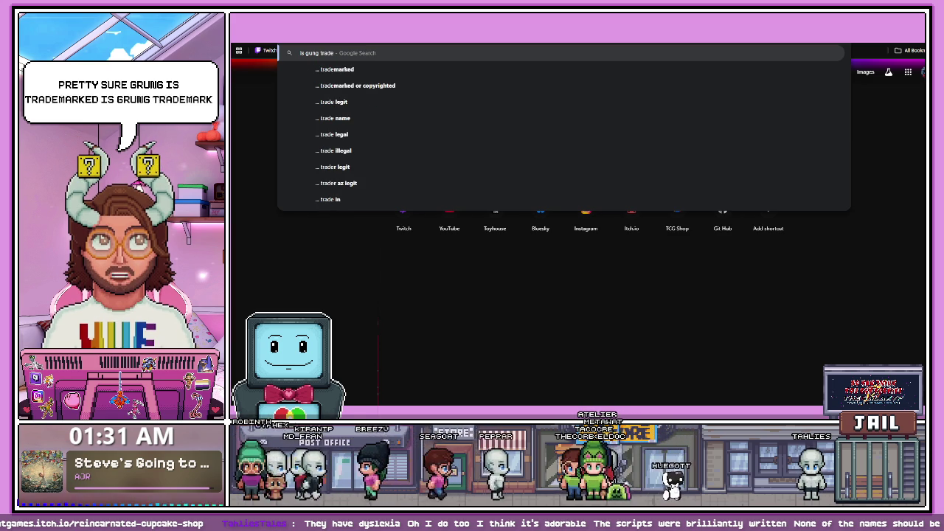
click(646, 76)
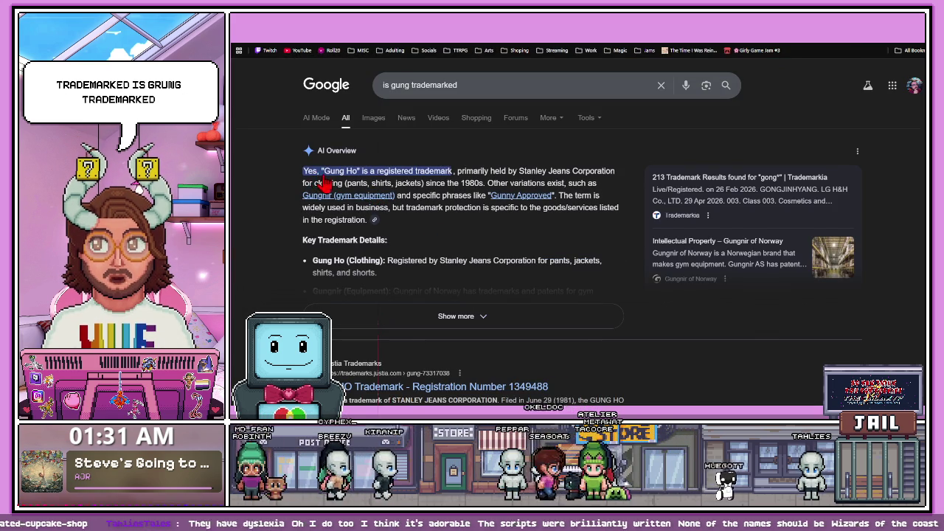
scroll(375, 238, down, 2)
scroll(375, 237, up, 2)
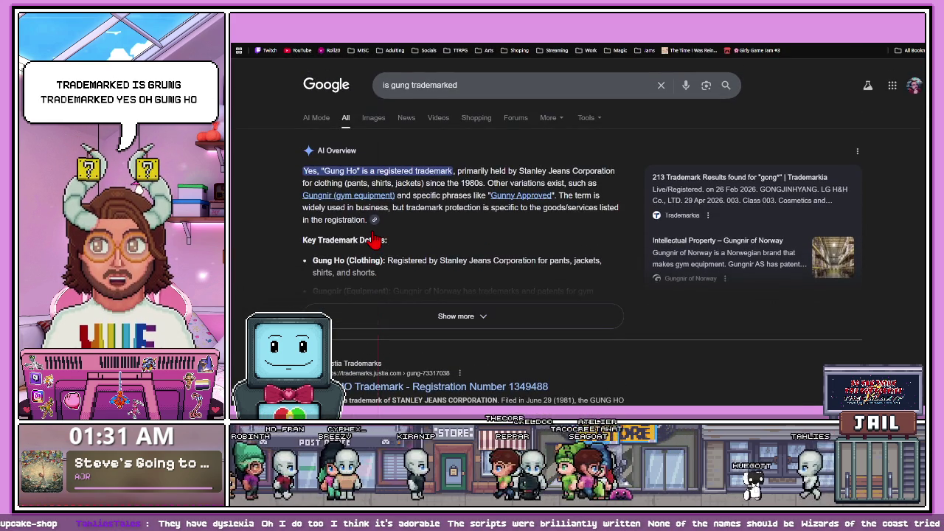
scroll(375, 237, down, 3)
scroll(376, 237, up, 1)
key(ctrl+Tab)
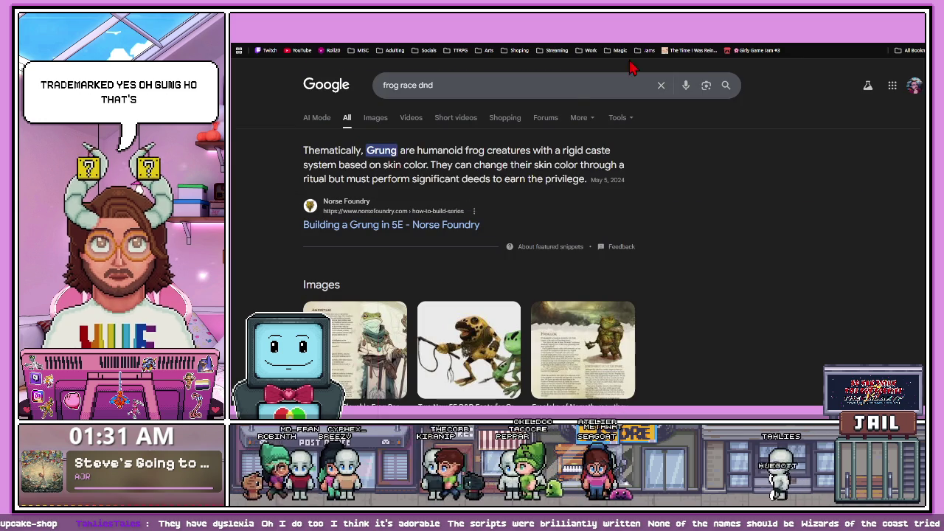
key(ctrl+shift+Tab)
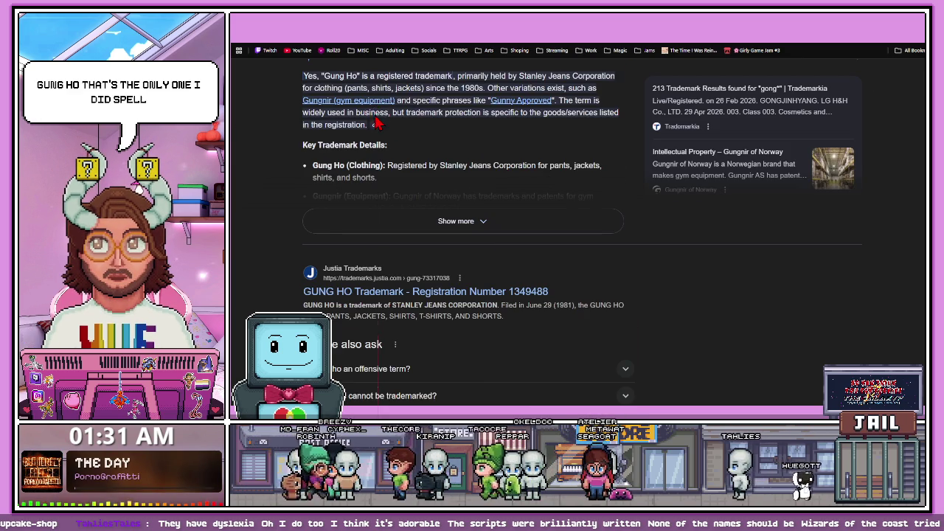
scroll(412, 101, up, 2)
click(396, 88)
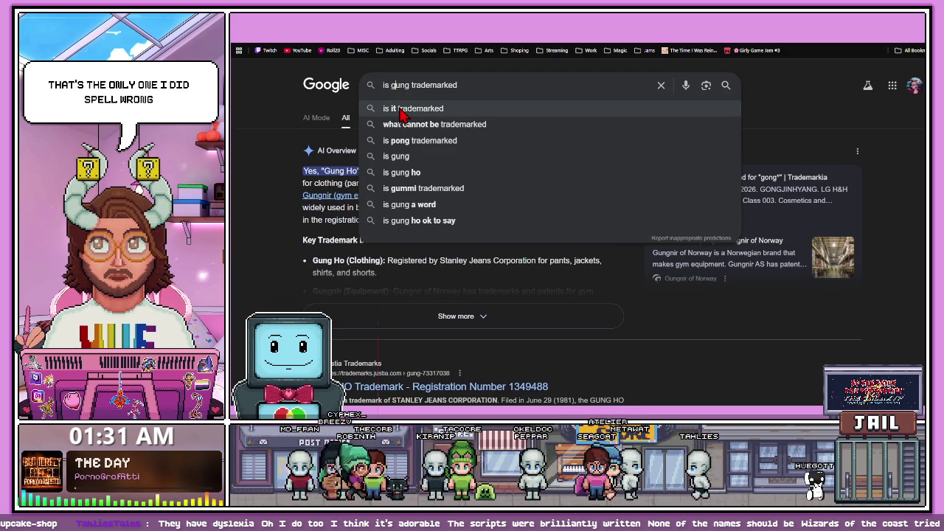
text(r)
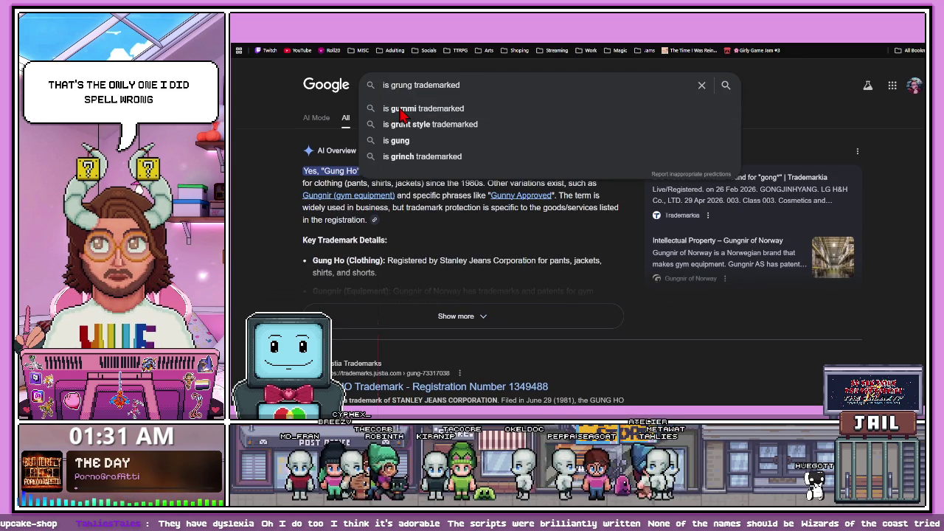
key(Return)
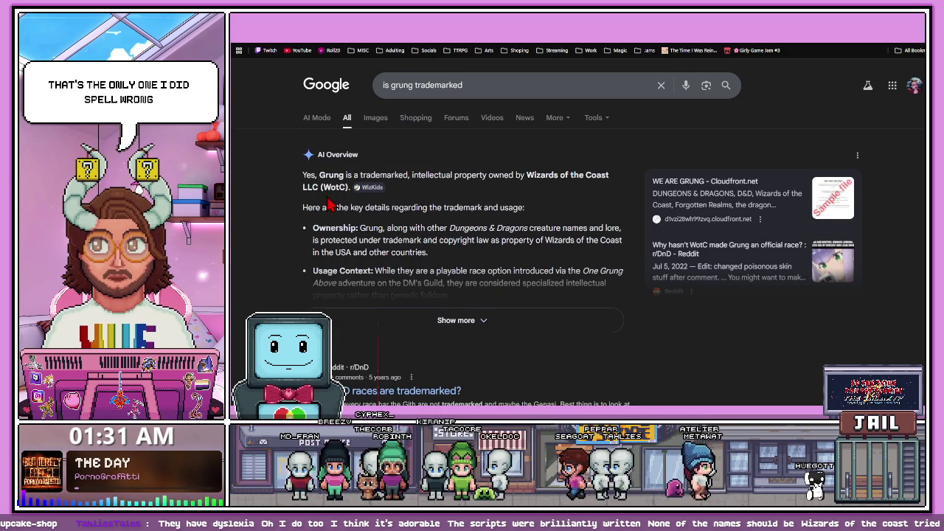
- Read the Grung trademark results, go back to 'frog race dnd', and return to the doc
scroll(366, 254, down, 5)
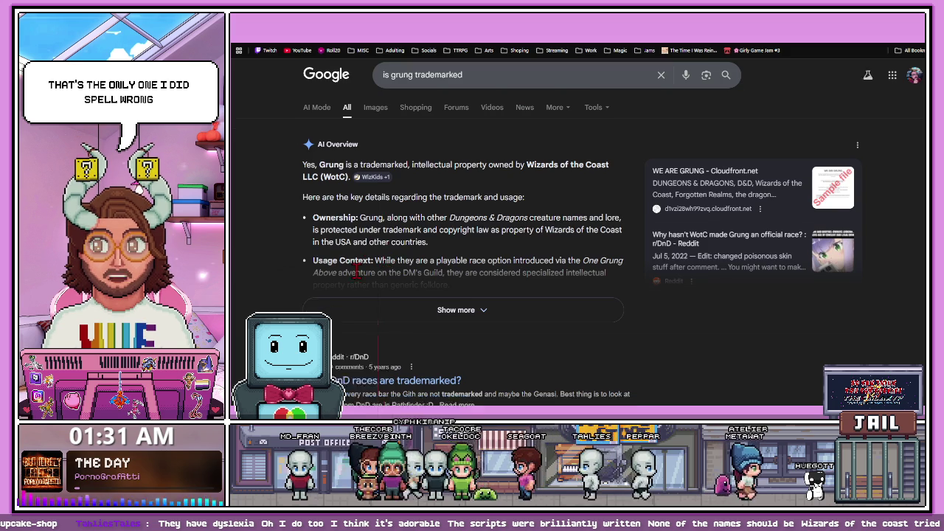
scroll(398, 279, down, 1)
scroll(383, 270, down, 1)
scroll(384, 288, down, 1)
scroll(385, 236, down, 1)
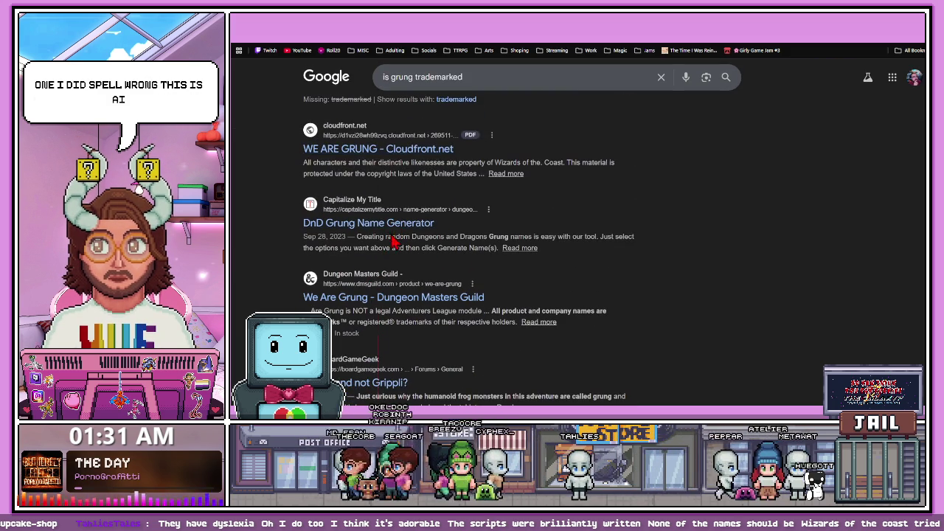
scroll(387, 247, down, 1)
scroll(371, 286, down, 2)
scroll(371, 288, down, 1)
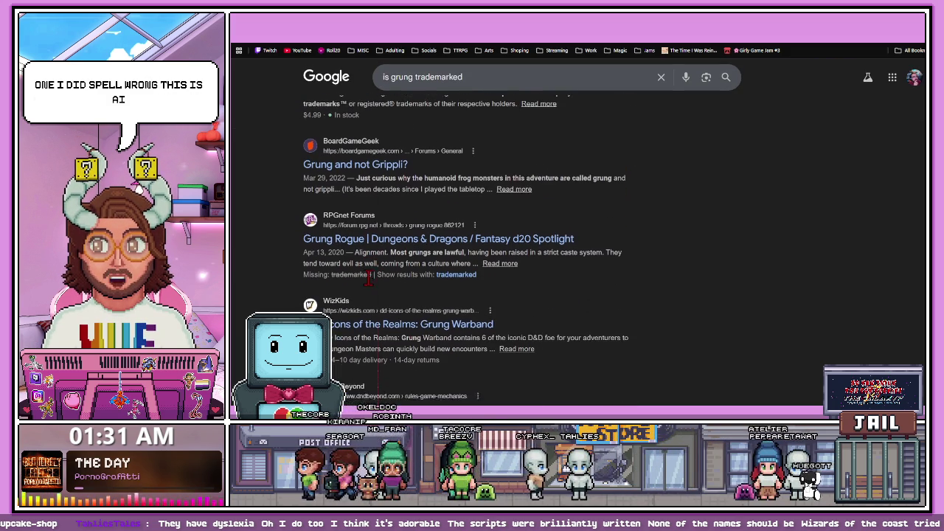
scroll(384, 278, down, 3)
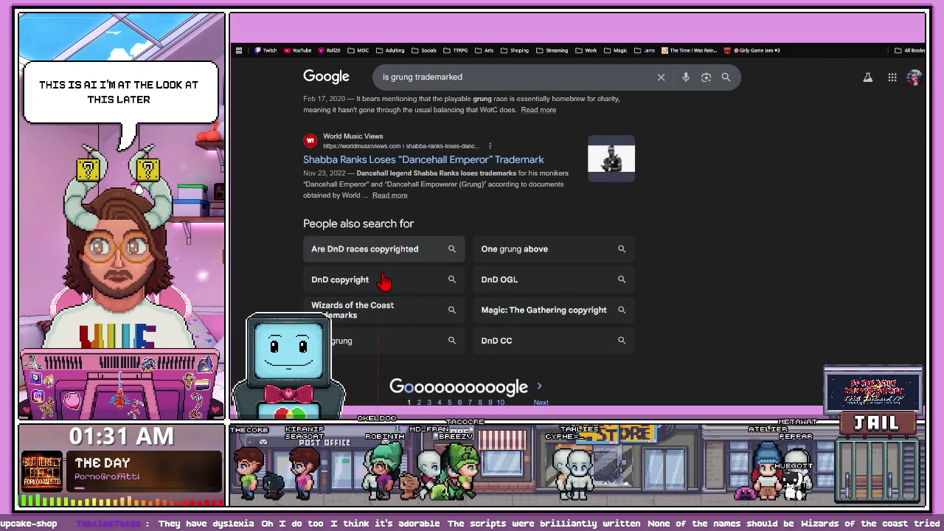
scroll(447, 228, up, 3)
scroll(393, 266, up, 5)
scroll(393, 267, up, 5)
scroll(413, 295, up, 2)
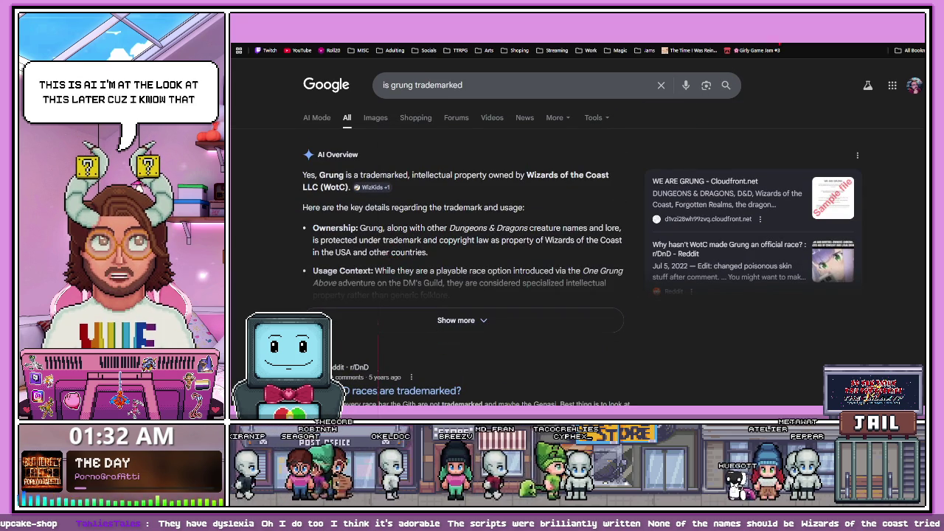
key(alt+Left)
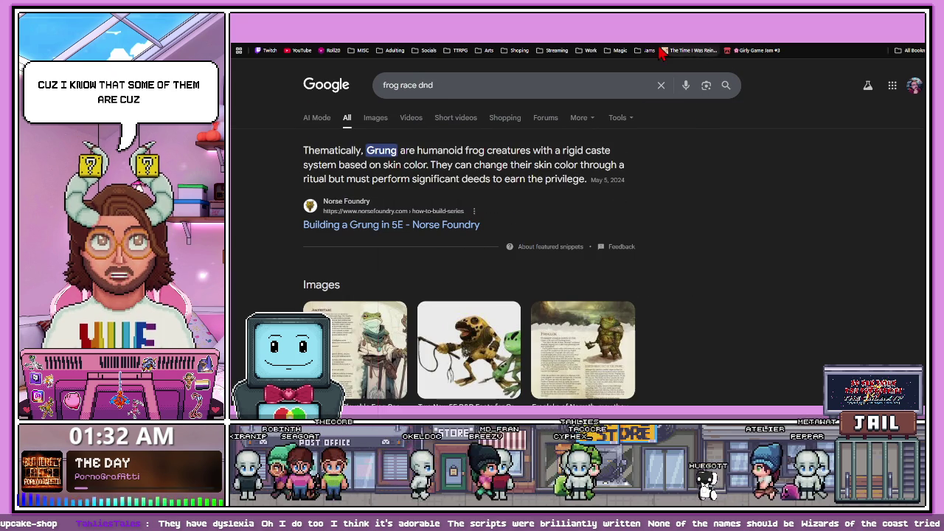
key(ctrl+Tab)
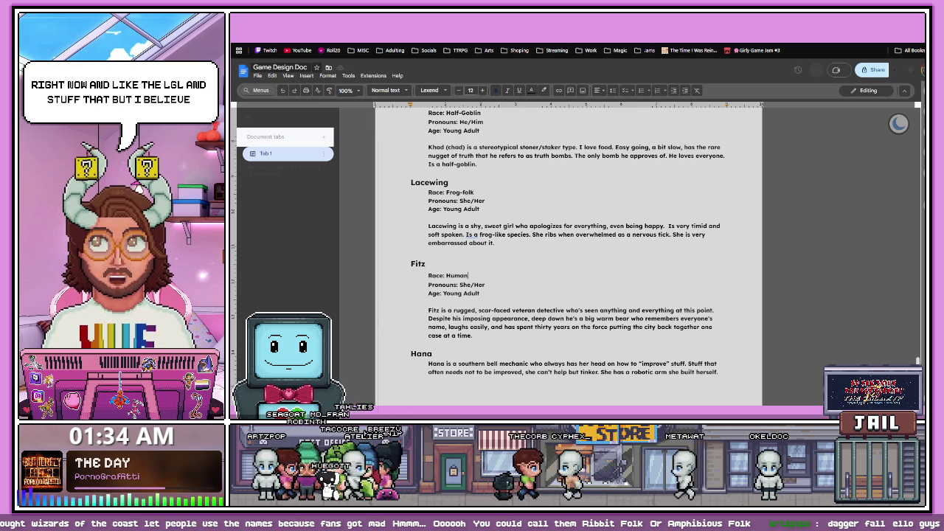
- Place the cursor after 'Human' on Fitz's Race line
click(467, 275)
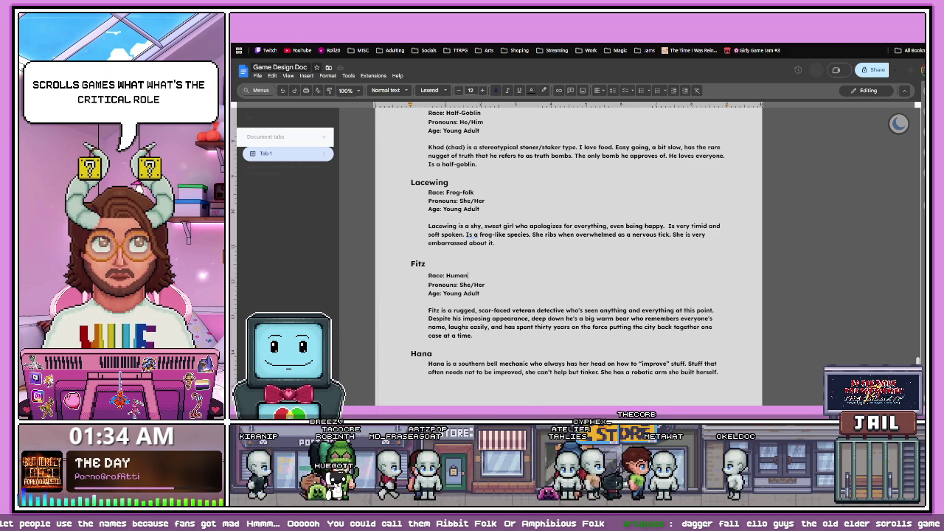
- Search 'critical role ttrpg' in a new tab and open the official Daggerheart site
key(ctrl+t)
text(cirial)
key(BackSpace)
key(BackSpace)
key(BackSpace)
text(rita)
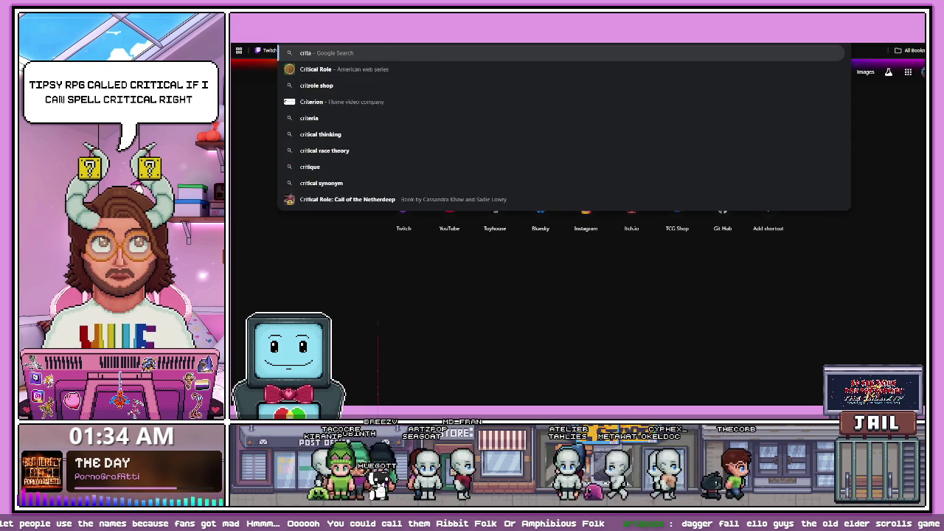
text(l role ttrog)
key(Return)
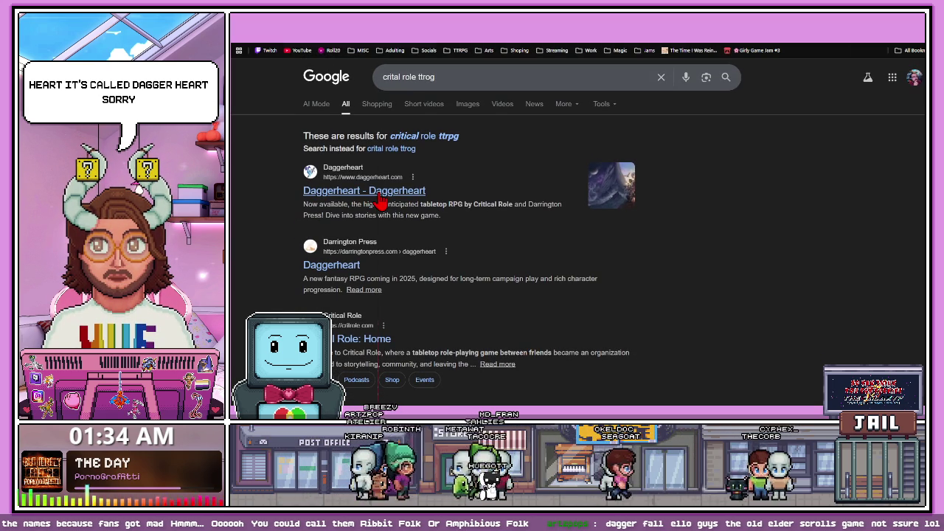
click(375, 198)
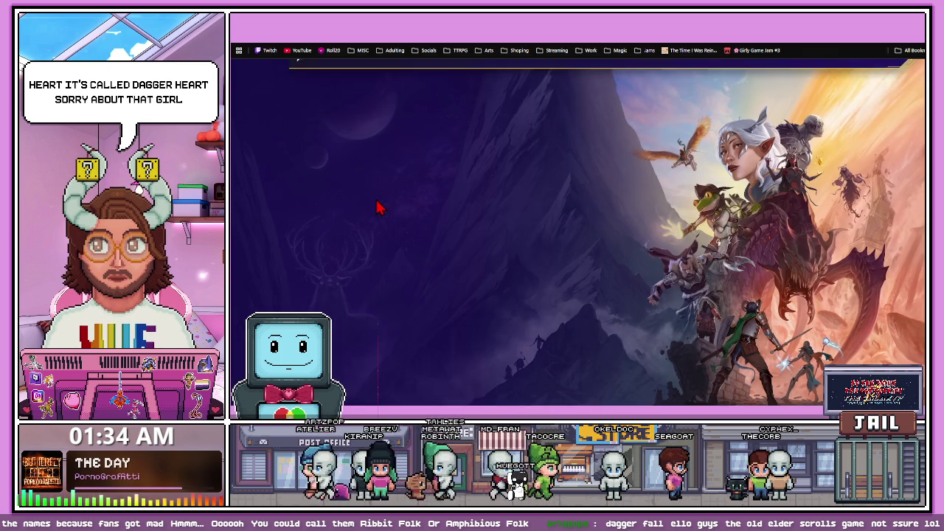
- Dismiss the privacy notice, browse the Daggerheart home page, and return to the doc
scroll(524, 240, down, 5)
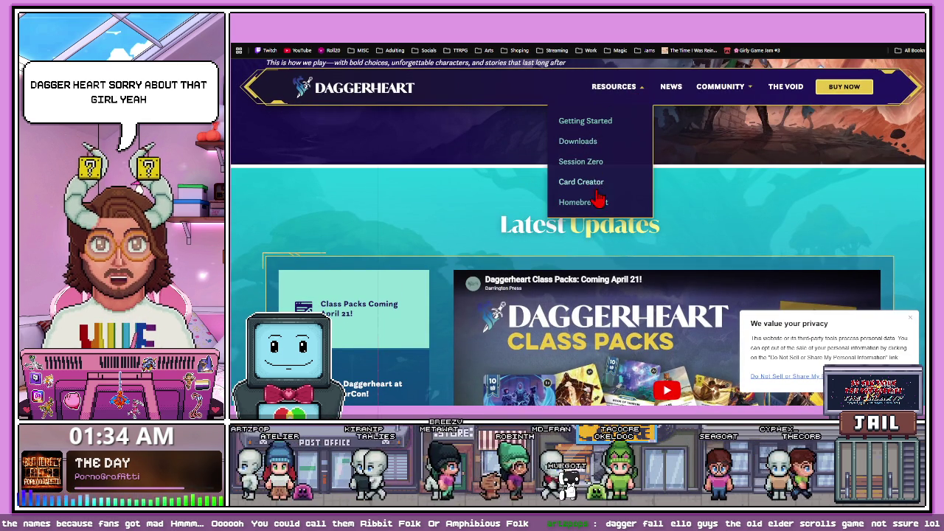
scroll(708, 280, down, 2)
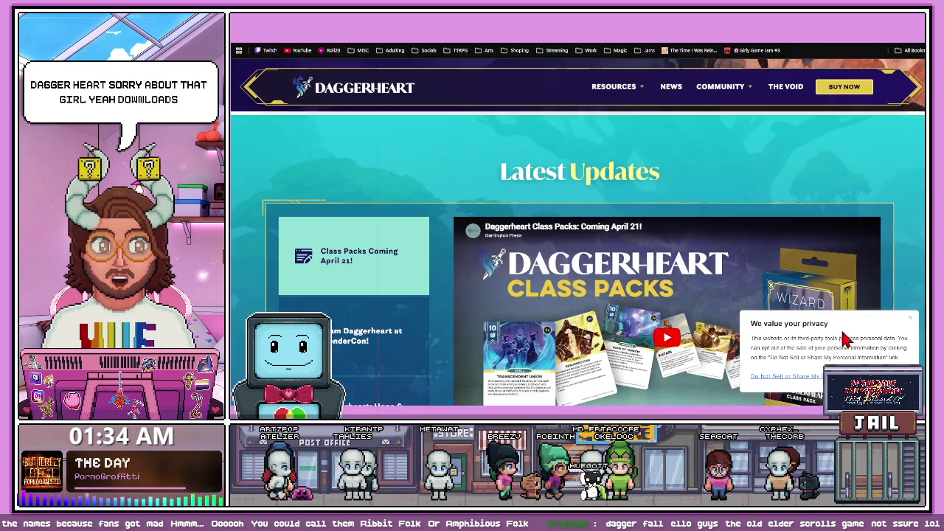
click(914, 320)
scroll(638, 335, down, 5)
scroll(639, 336, down, 5)
scroll(638, 335, down, 2)
scroll(639, 335, down, 2)
scroll(639, 336, down, 4)
scroll(638, 336, down, 4)
scroll(639, 339, down, 2)
scroll(636, 340, up, 5)
scroll(635, 343, up, 5)
scroll(631, 345, up, 5)
scroll(631, 346, up, 5)
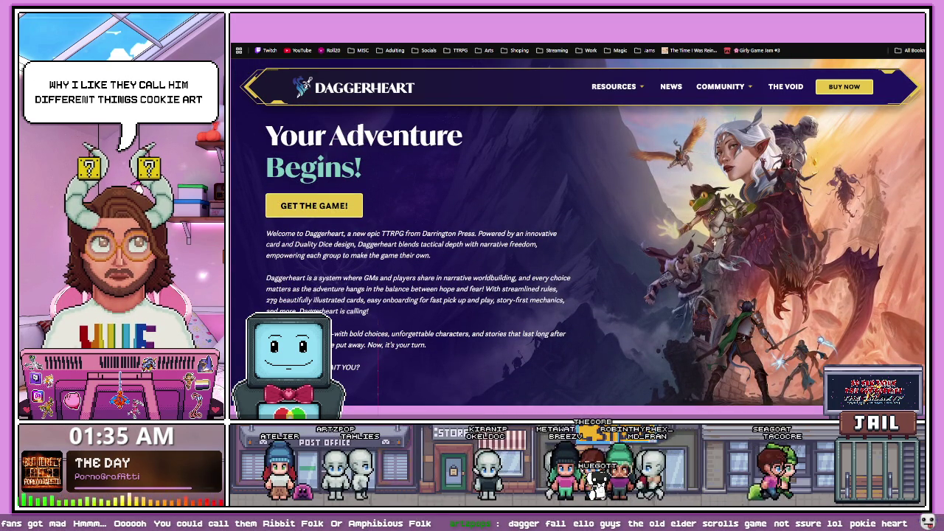
key(ctrl+Tab)
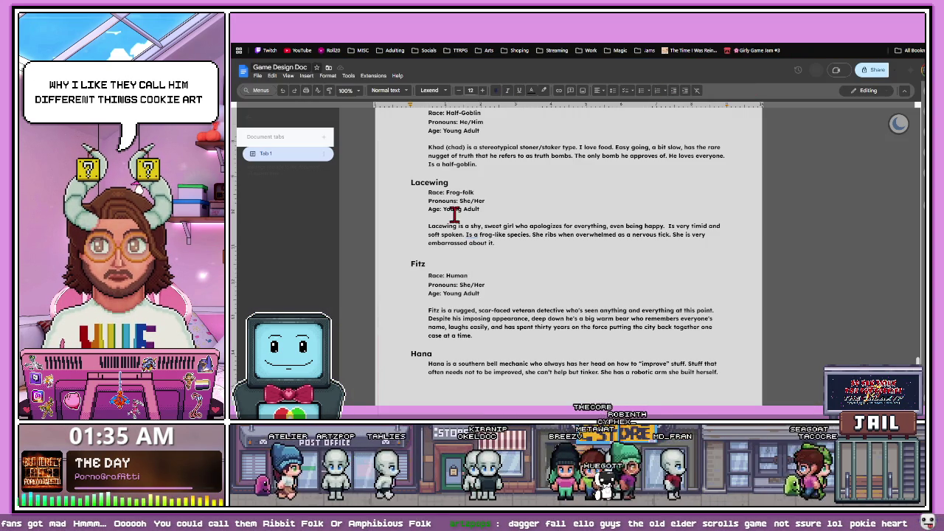
- Select the Forced To Run A Cupcake Shop itch.io page URL, then return to the doc
key(ctrl+Tab)
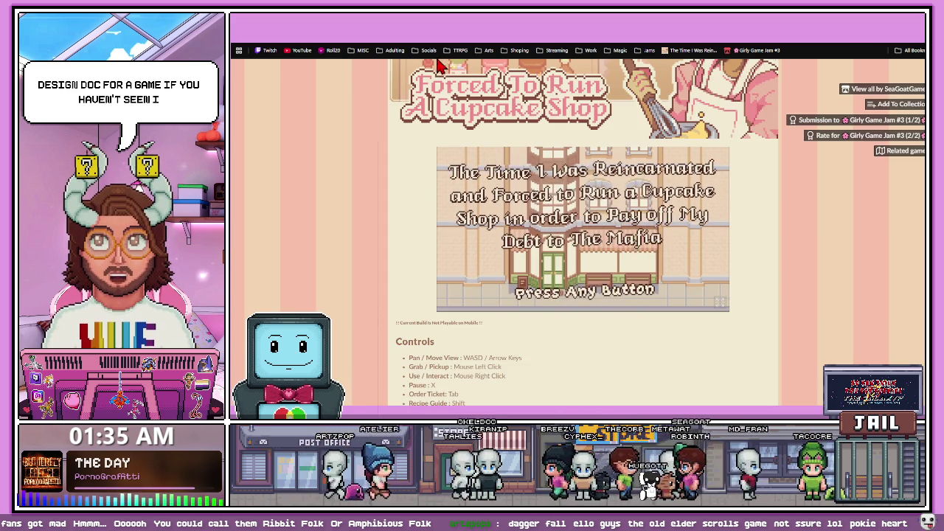
key(ctrl+l)
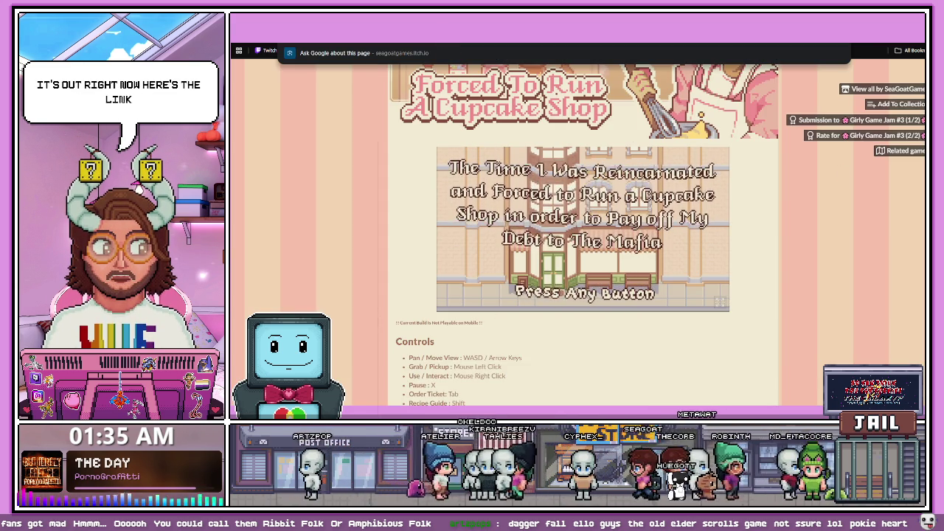
key(Escape)
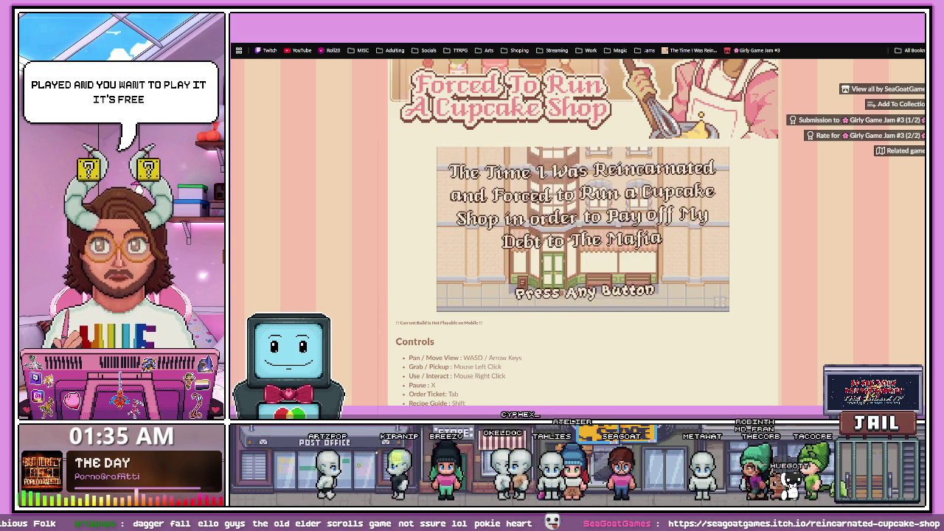
key(ctrl+Tab)
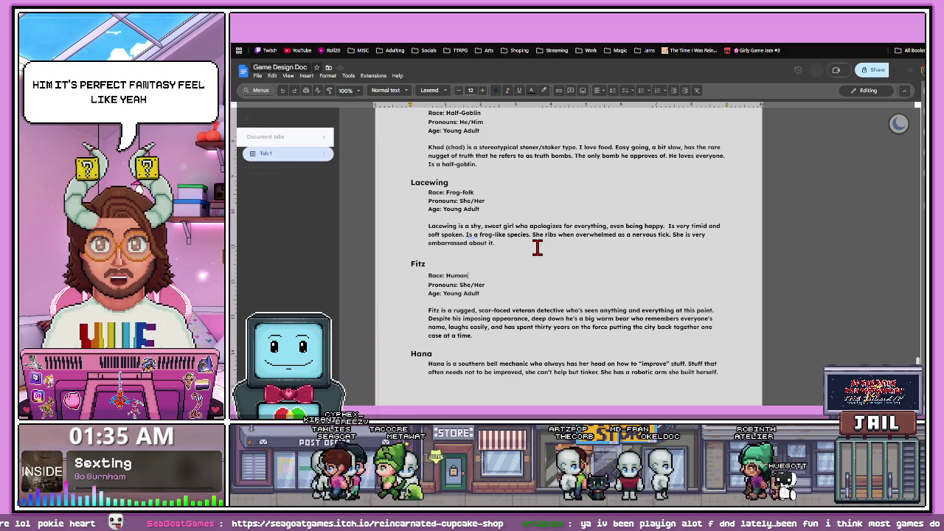
key(ctrl+Tab)
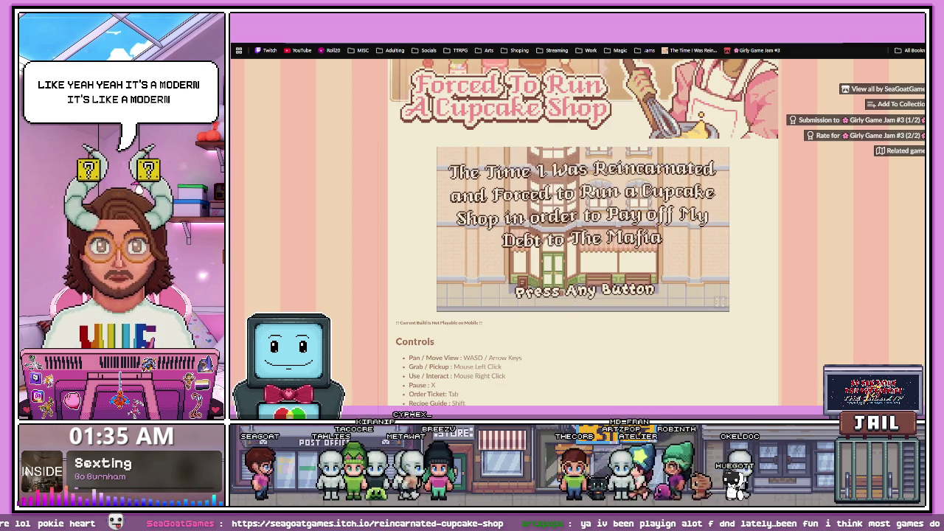
key(ctrl+shift+Tab)
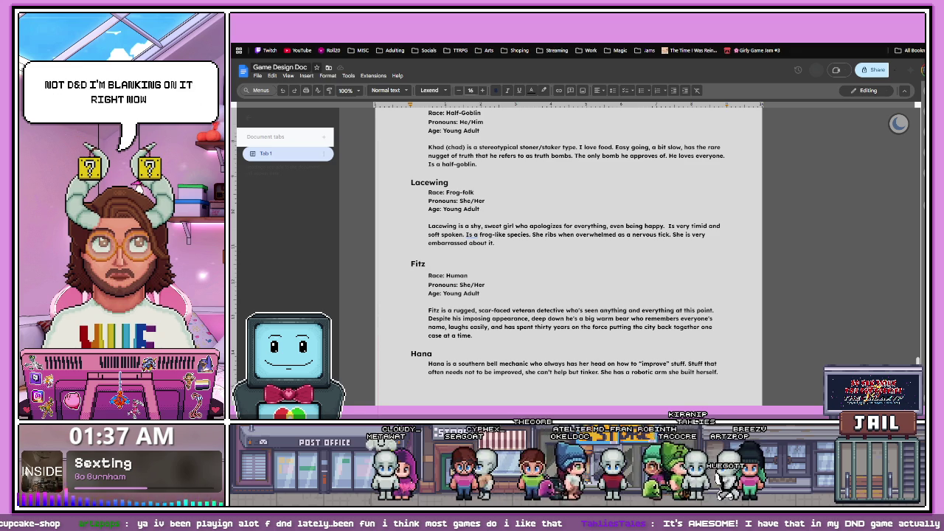
- Search Google for 'dnd alternatives' in a new tab, then return to the design doc
key(ctrl+t)
text(dnd)
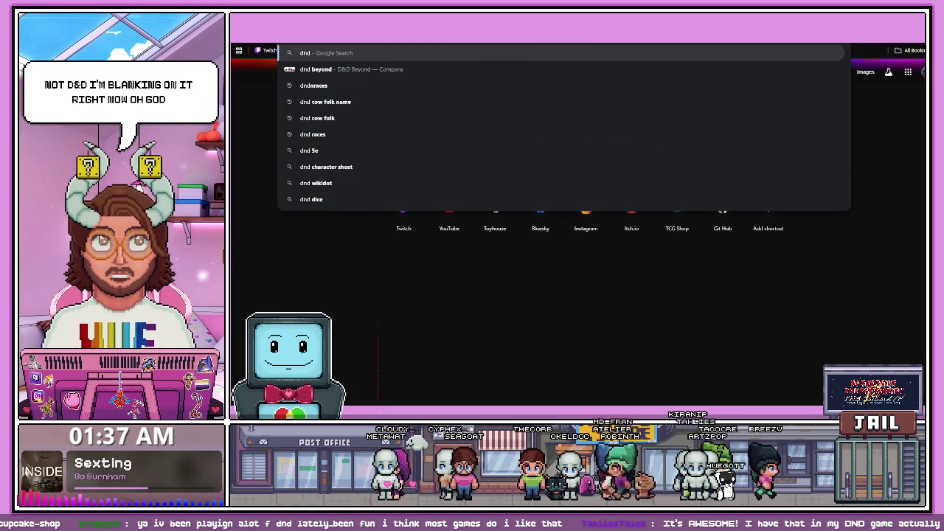
text( alt)
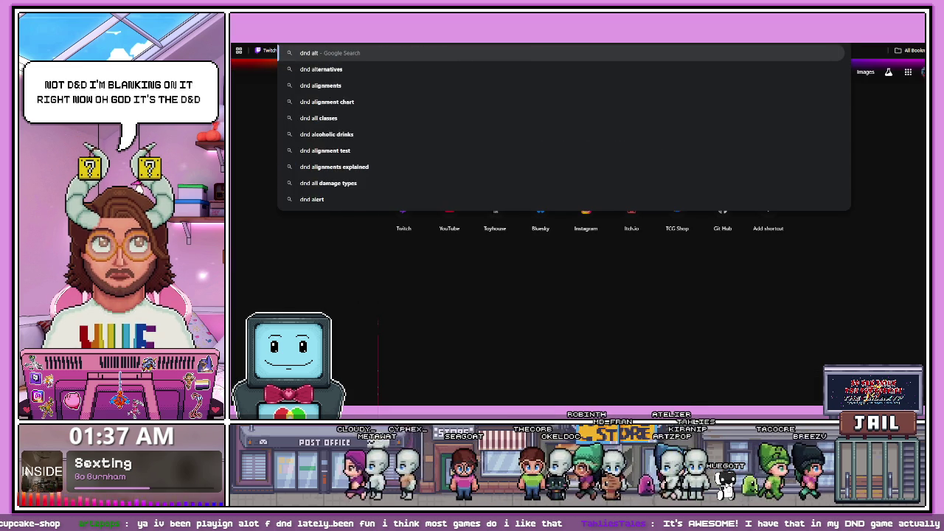
text(ernatives)
key(Return)
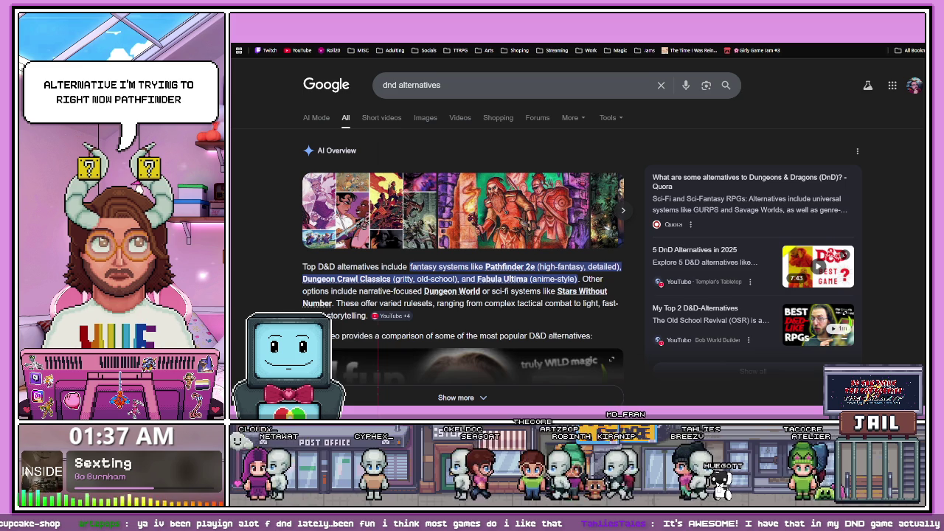
key(ctrl+Tab)
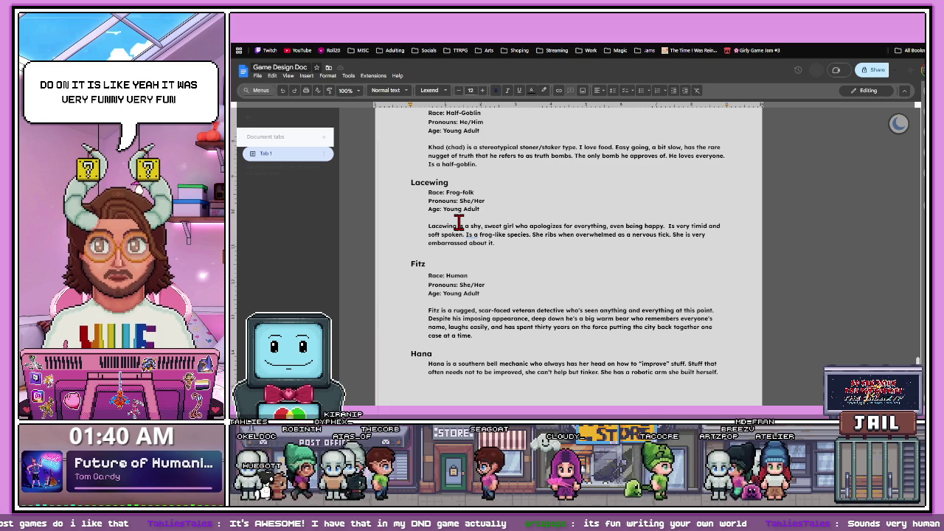
- Scroll the design doc down to the Lacewing and Fitz entries
scroll(448, 199, down, 1)
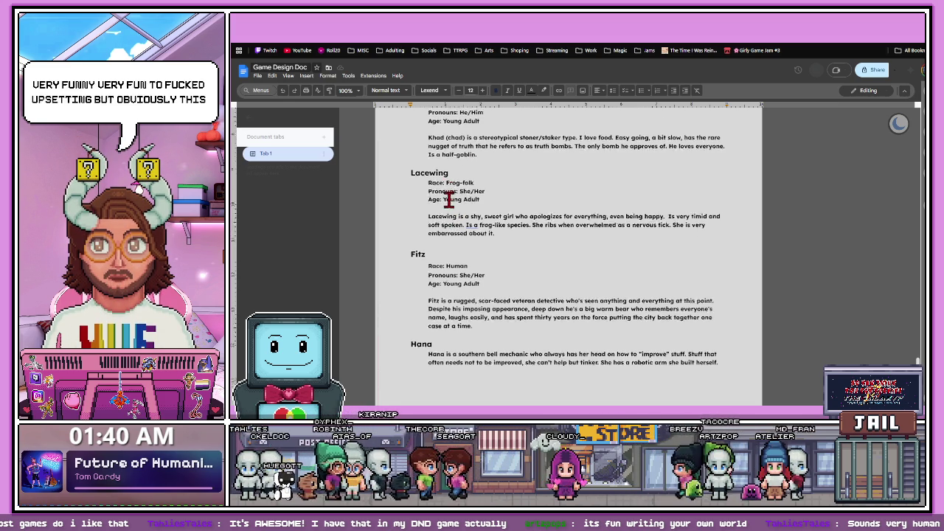
- Change Fitz's pronouns to He/im and his age to Middle Aged (late)
scroll(447, 199, down, 3)
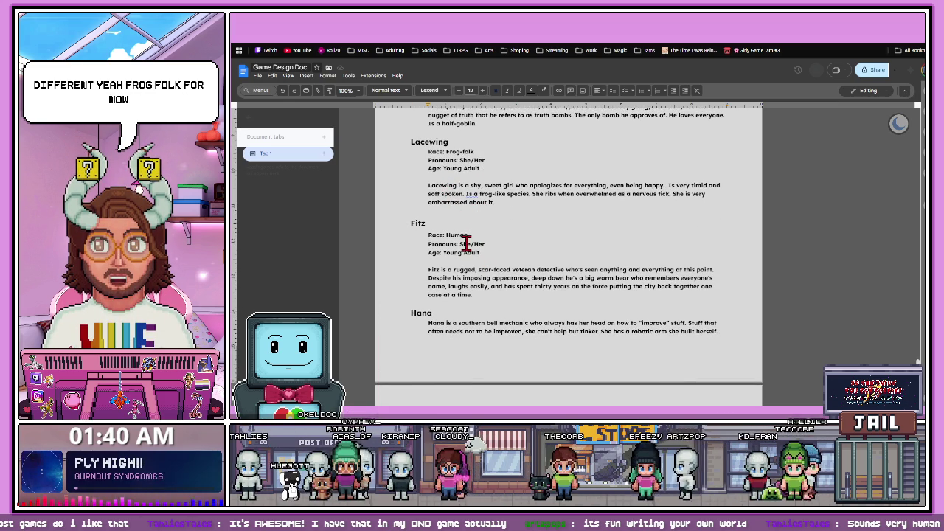
double_click(467, 244)
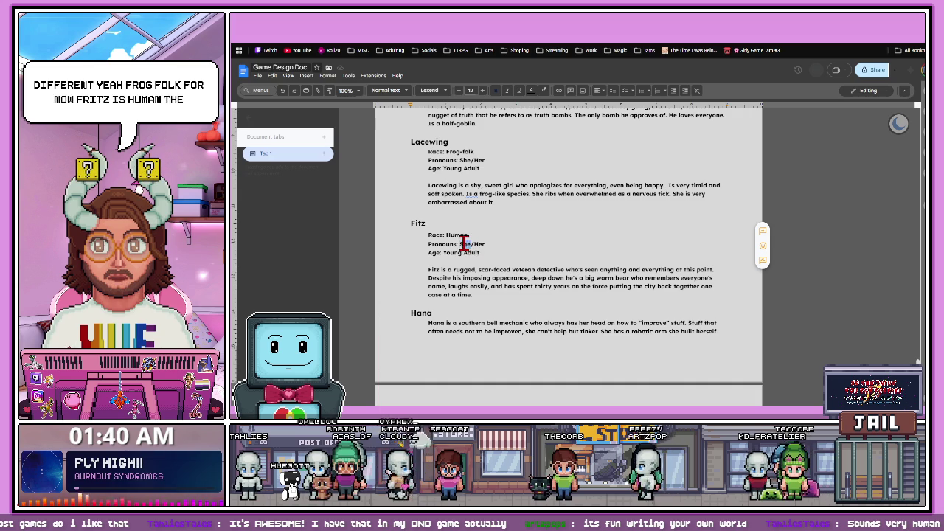
key(BackSpace)
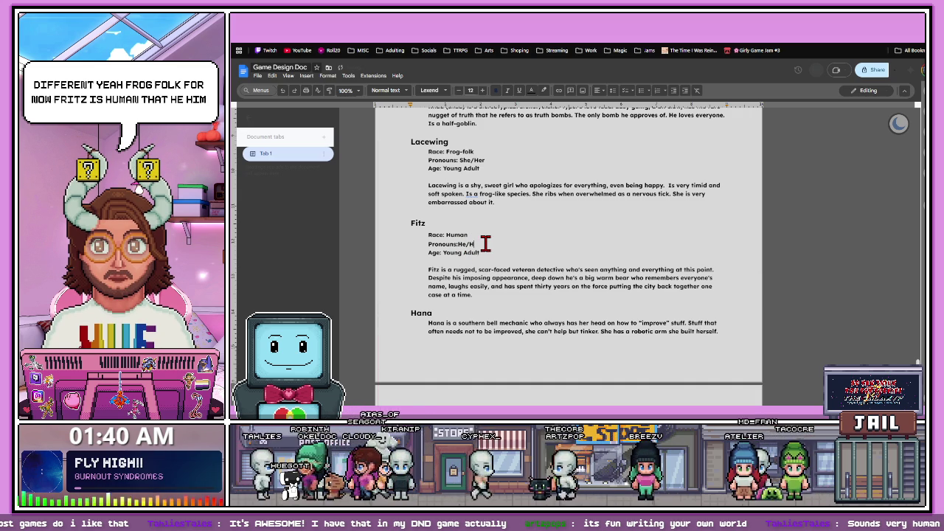
drag(480, 252, 443, 252)
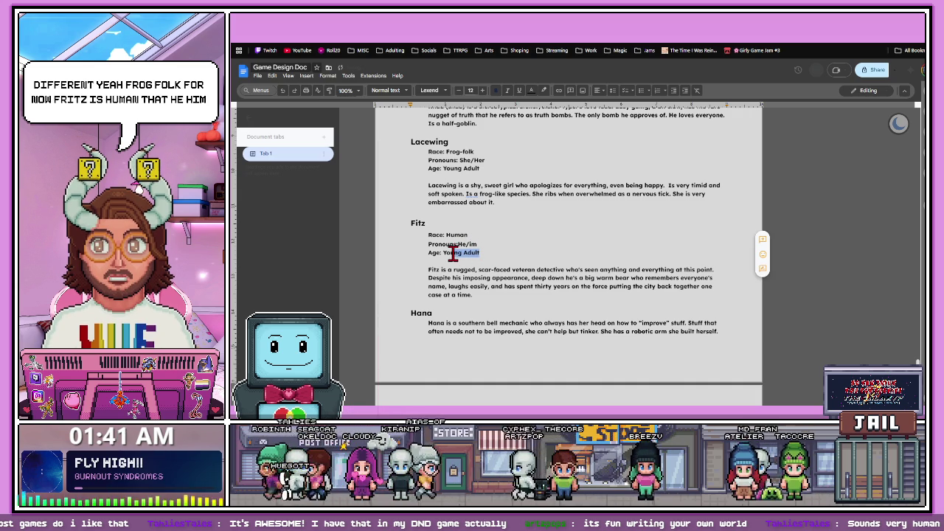
text(Middle )
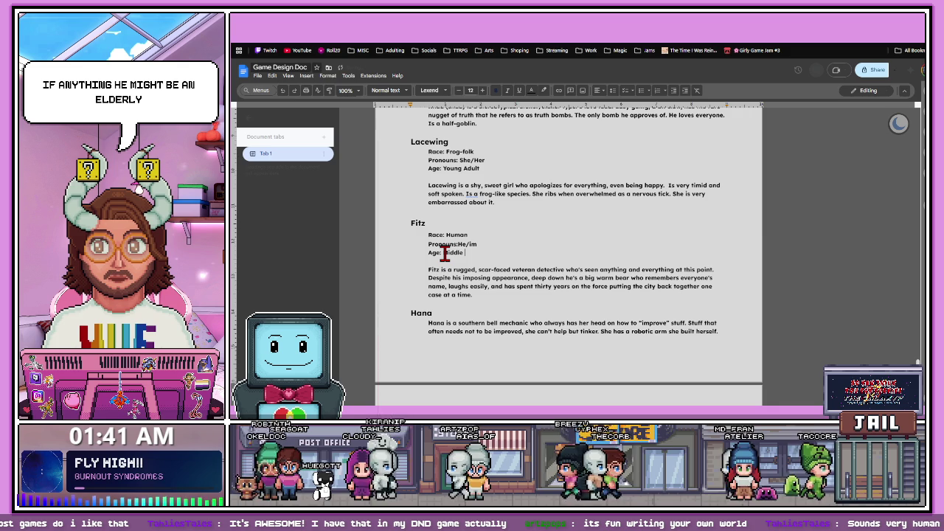
text(Agged)
key(BackSpace)
key(BackSpace)
key(BackSpace)
text(ed)
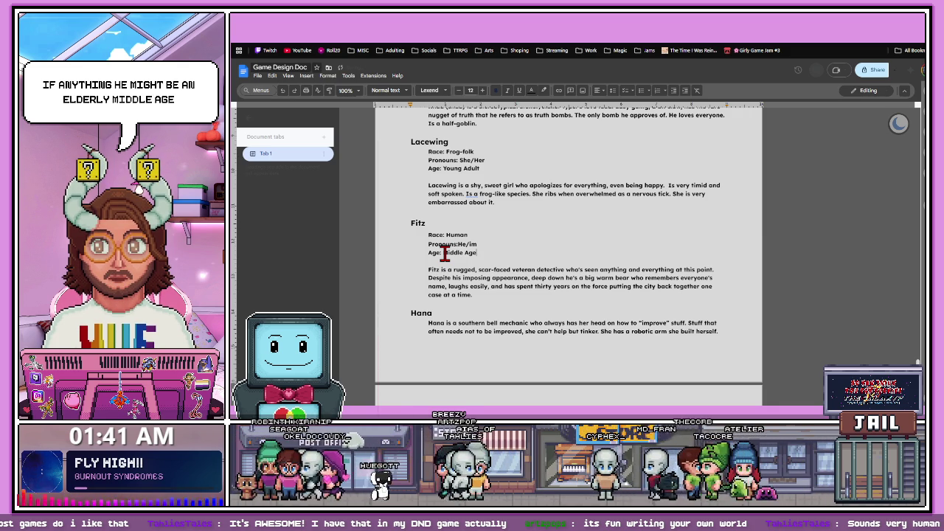
text( (late)
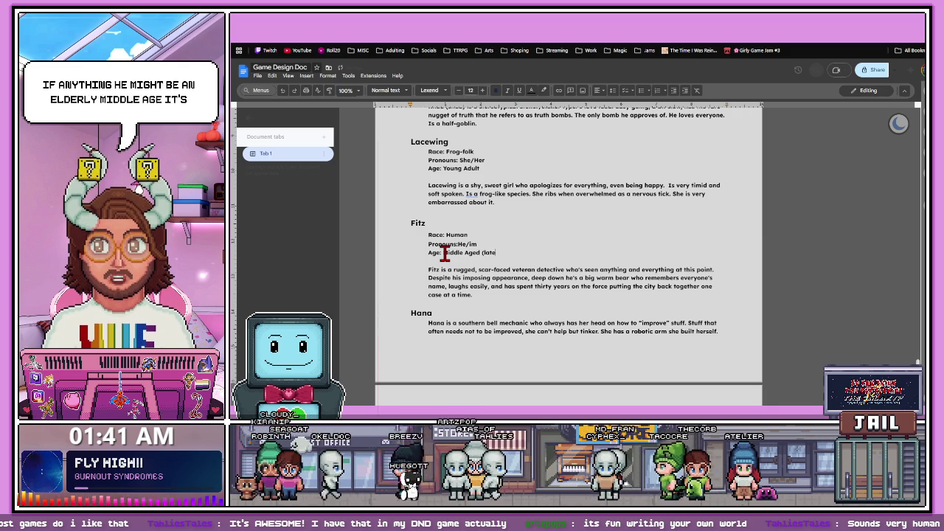
text())
scroll(497, 238, down, 1)
scroll(497, 238, down, 2)
scroll(497, 240, down, 1)
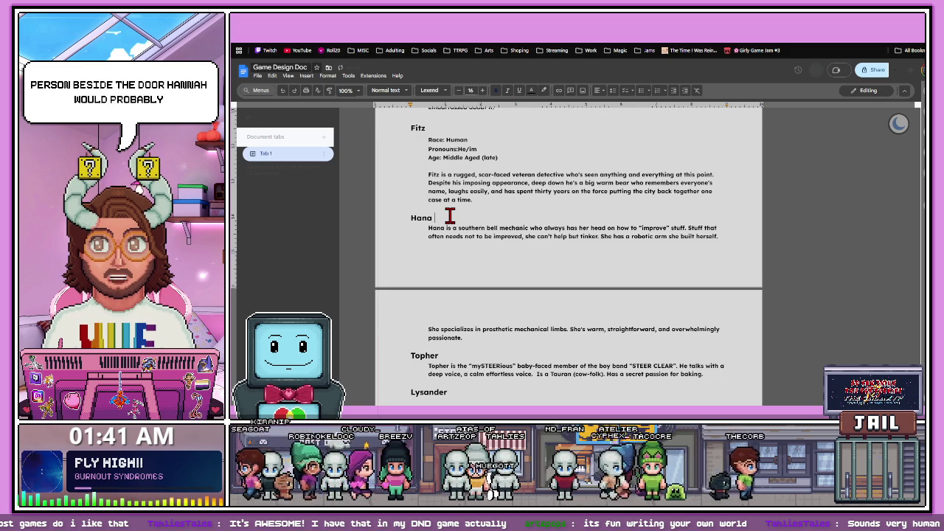
- Copy Fitz's Race, Pronouns and Age lines under the Hana heading, leaving a blank line before her bio
drag(508, 159, 385, 131)
key(ctrl+c)
click(413, 140)
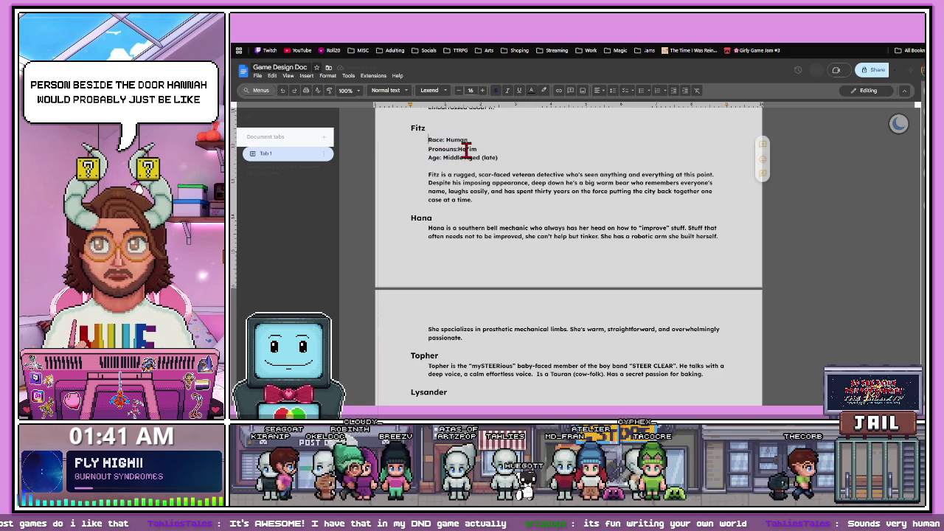
mouse_move(522, 158)
mouse_down()
mouse_move(440, 157)
mouse_move(415, 144)
mouse_up()
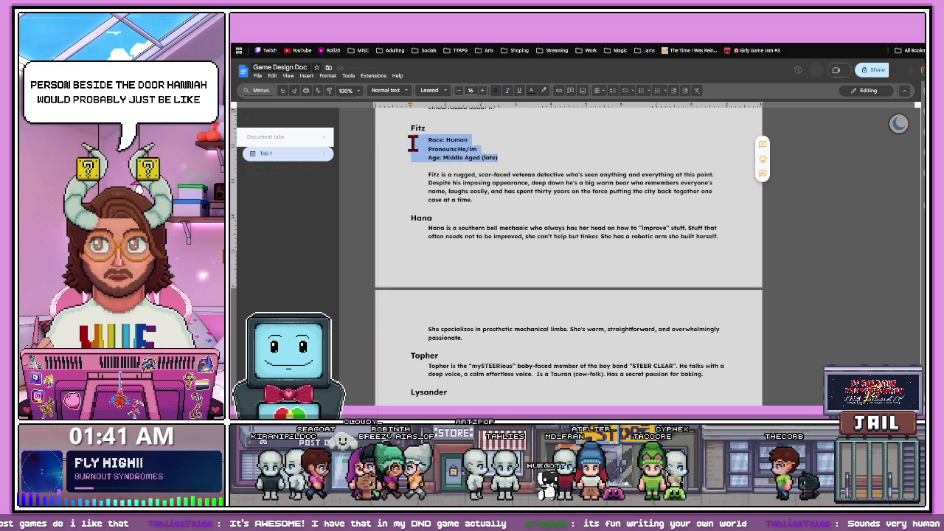
click(447, 217)
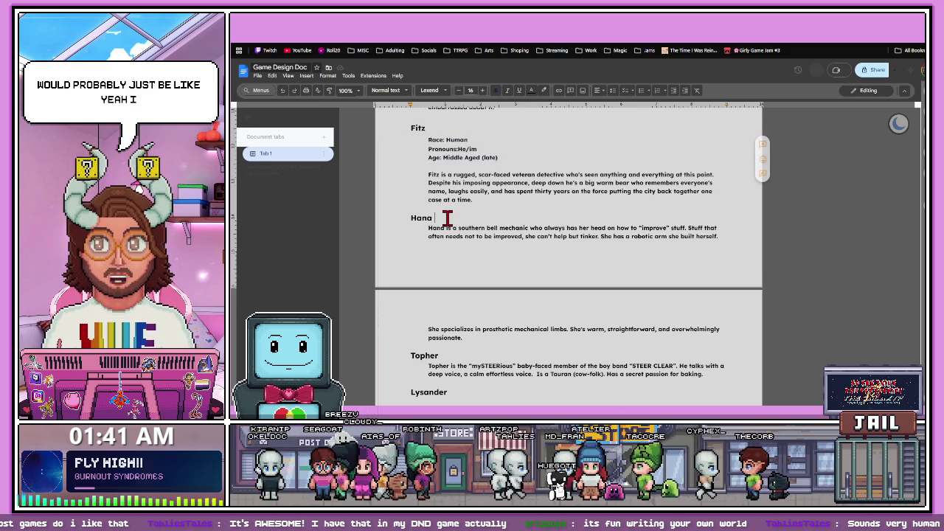
click(407, 218)
key(ctrl+Return)
scroll(447, 295, down, 1)
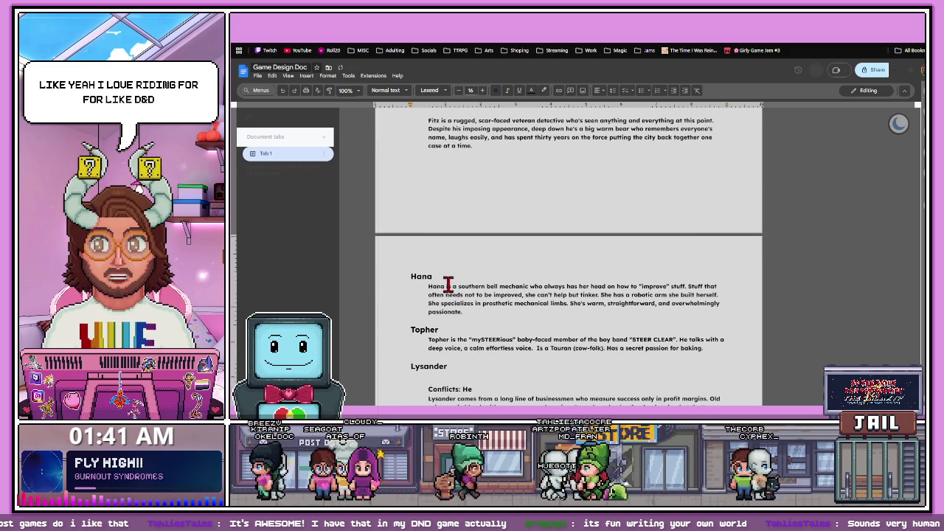
key(Return)
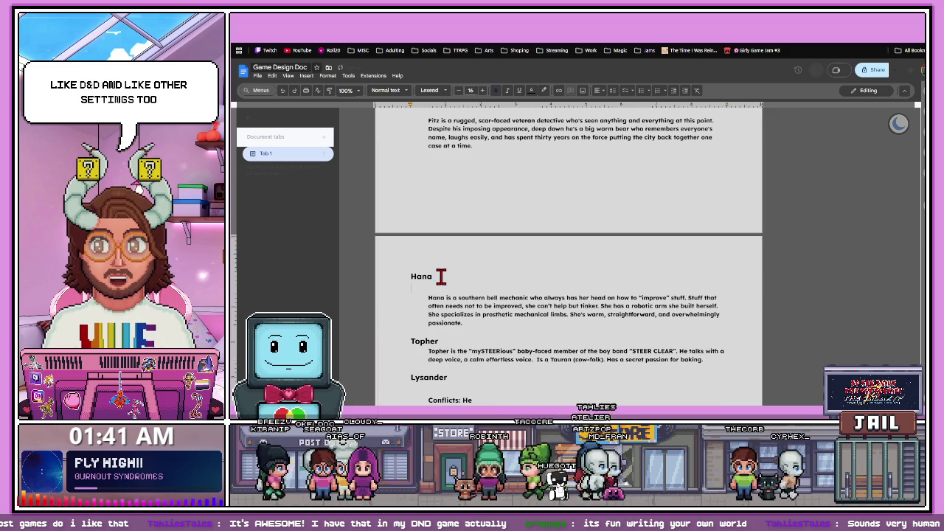
key(ctrl+v)
key(Return)
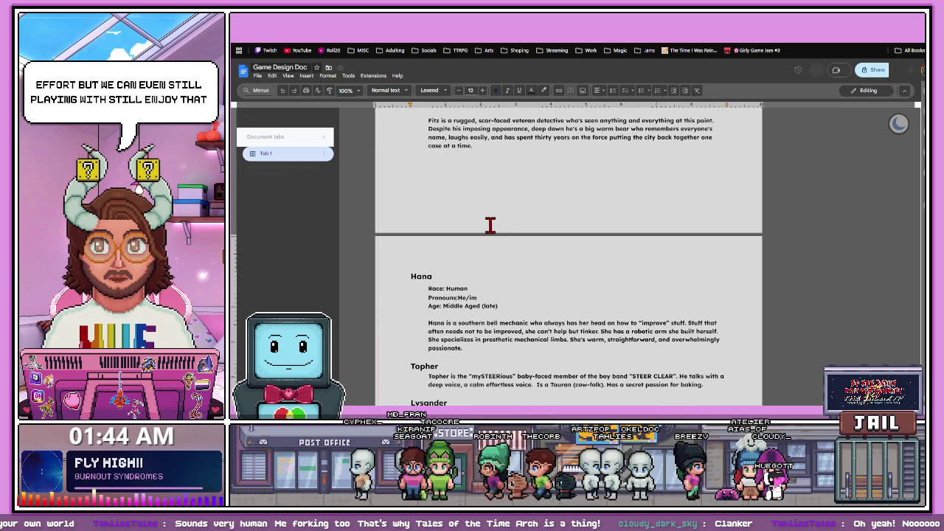
- Insert an empty line below the Topher heading, then open a new browser tab
scroll(479, 232, down, 4)
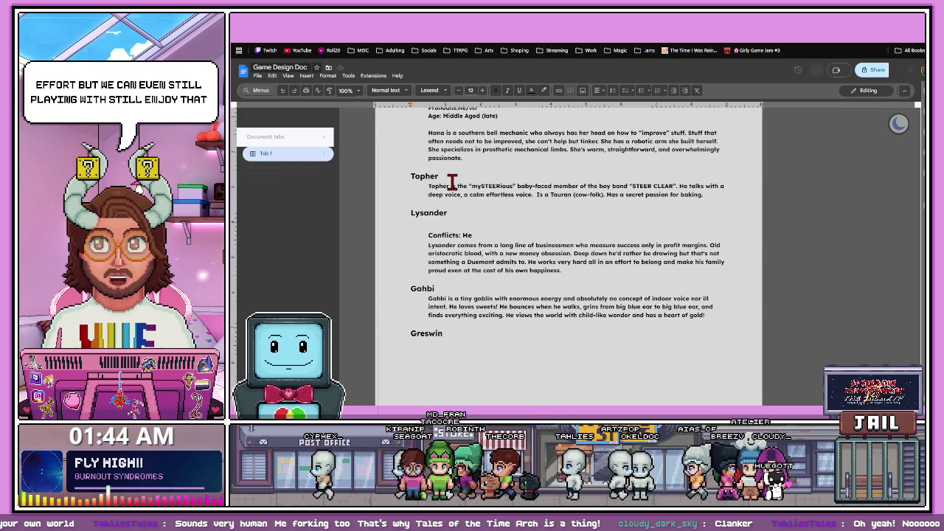
click(451, 176)
key(Return)
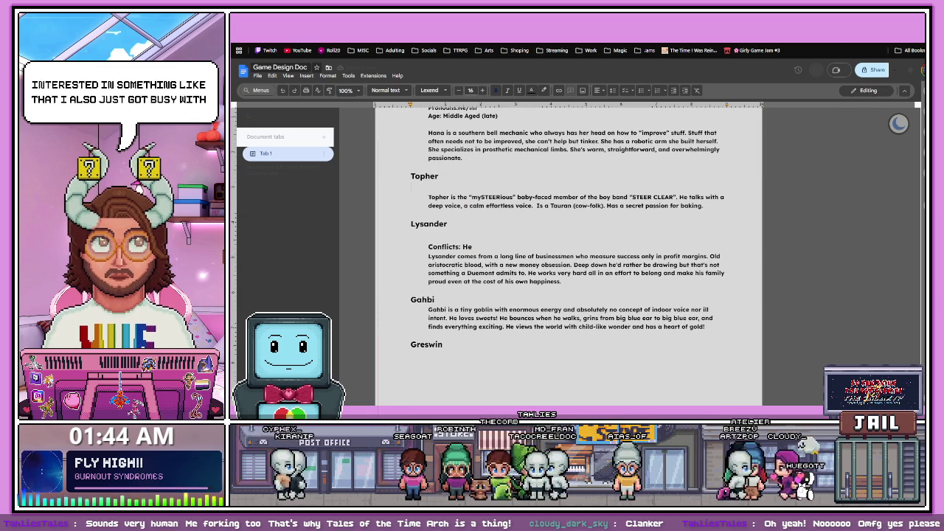
key(ctrl+t)
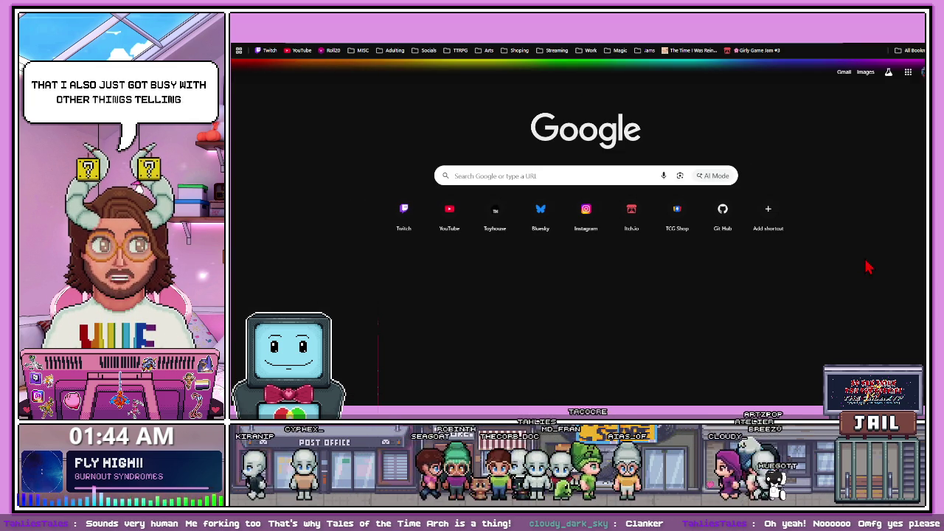
- Minimize the new-tab window and start playing the TTRPG podcast's Ep01 video on YouTube
key(super+Down)
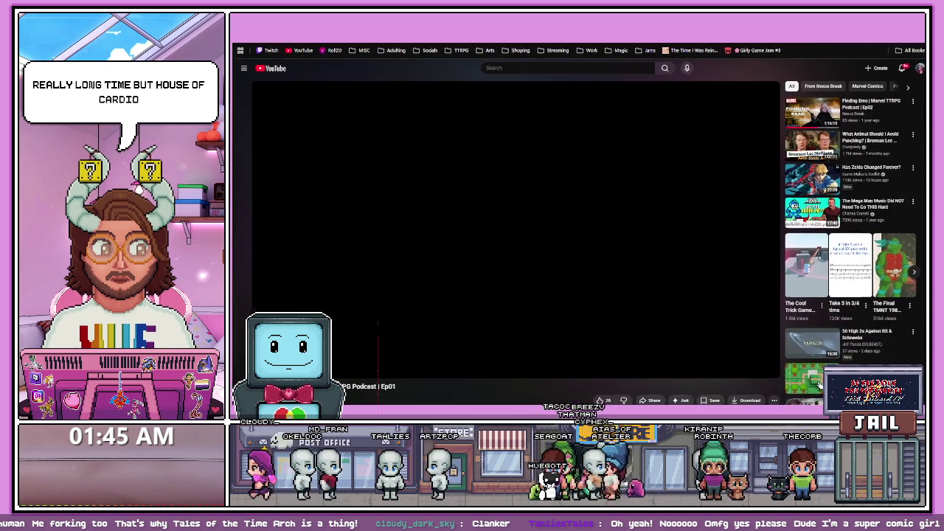
click(618, 241)
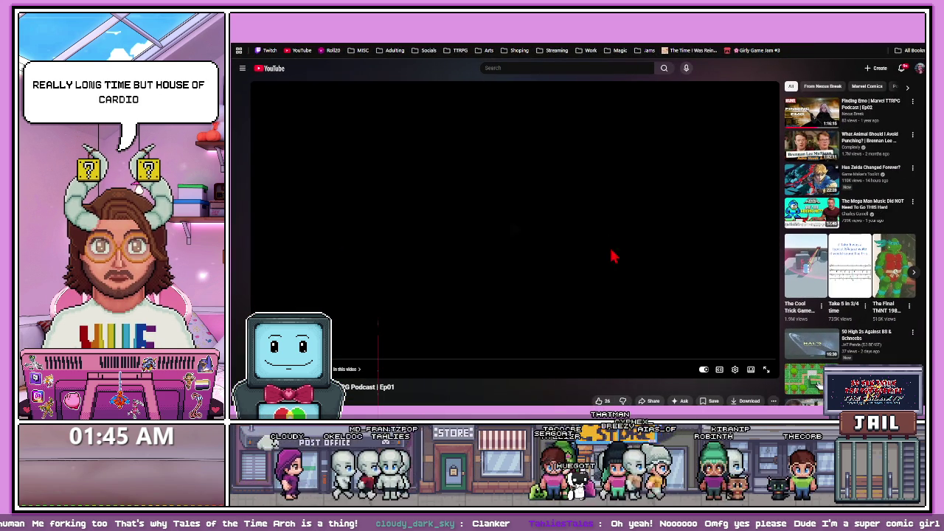
- Switch the podcast video to theater view, skip ahead to the dice roll and battle map, then pause
click(750, 369)
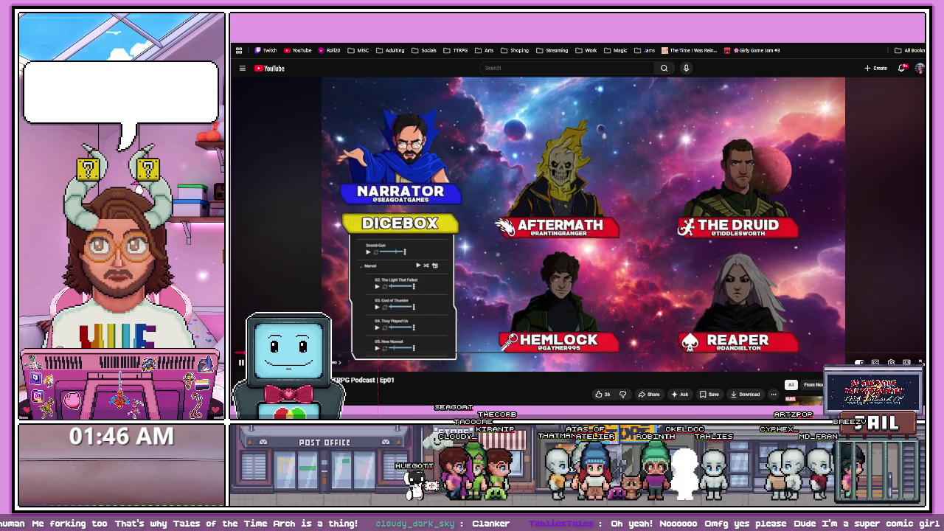
mouse_move(435, 353)
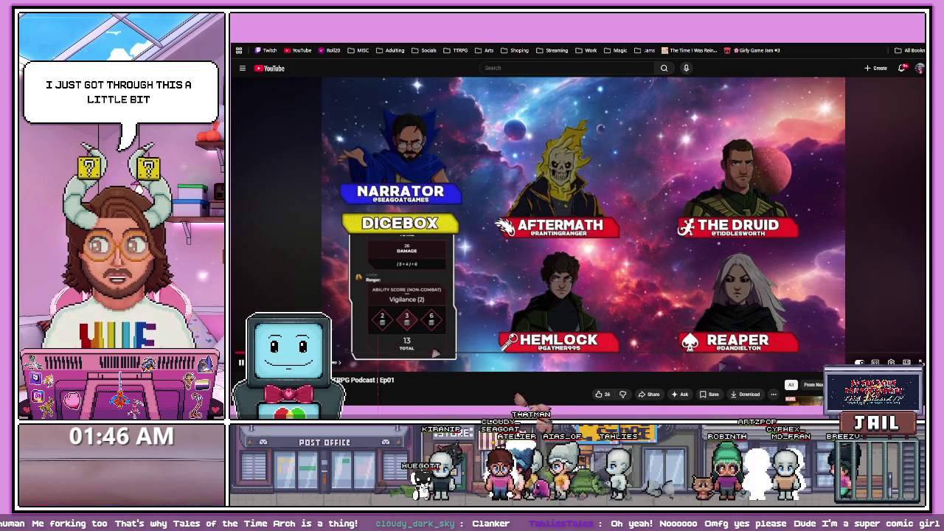
click(529, 361)
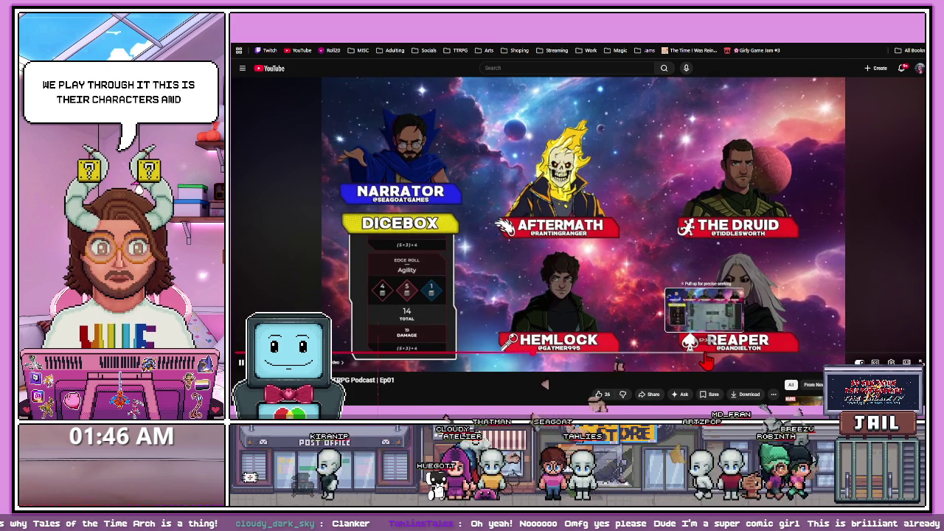
click(705, 355)
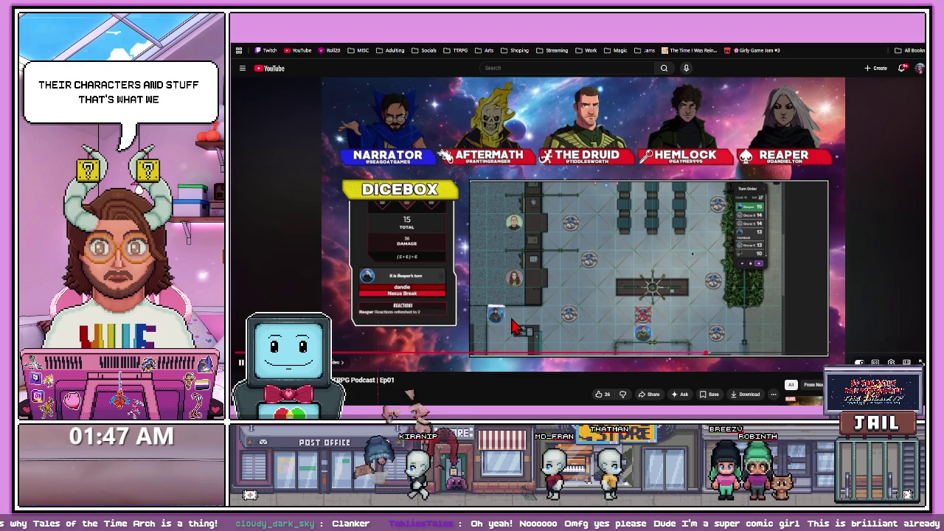
scroll(515, 329, down, 1)
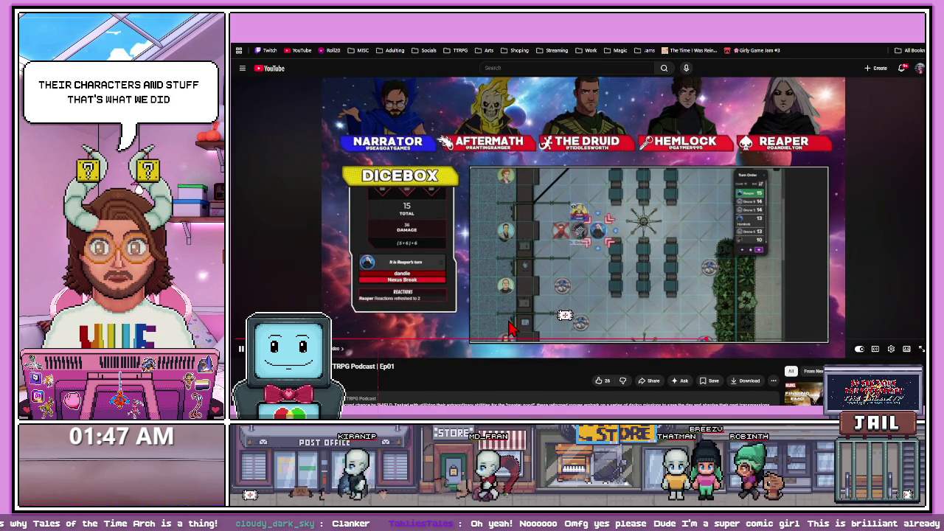
click(511, 328)
- Open the Ep02 'Finding Emo' episode, then return to the Game Design Doc tab
scroll(855, 322, down, 2)
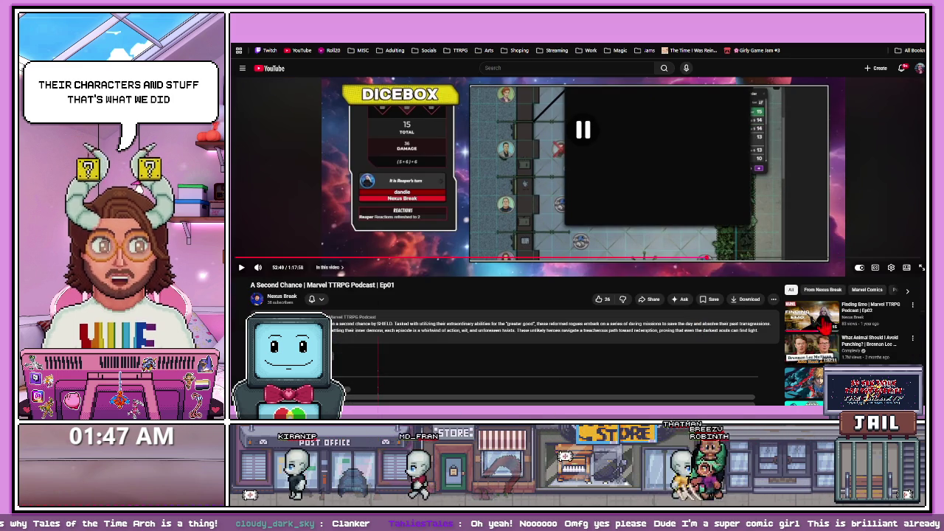
click(855, 322)
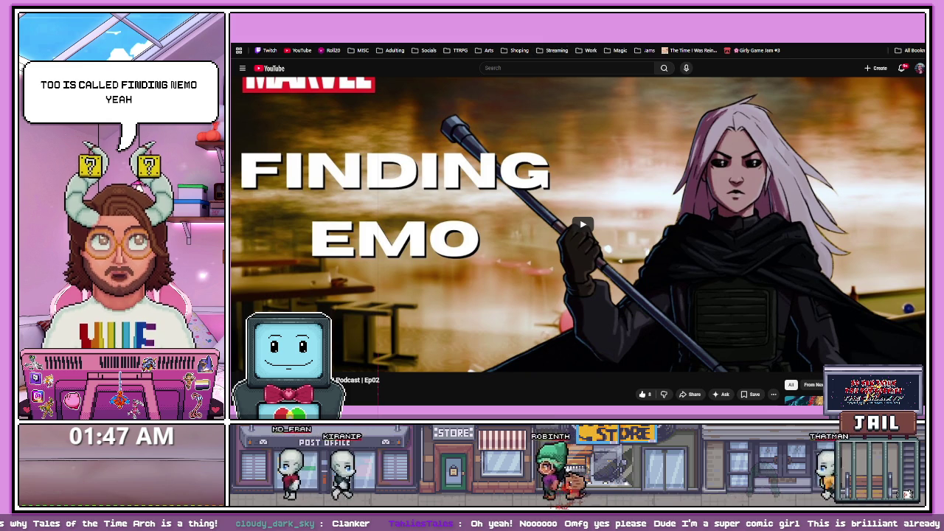
key(ctrl+Tab)
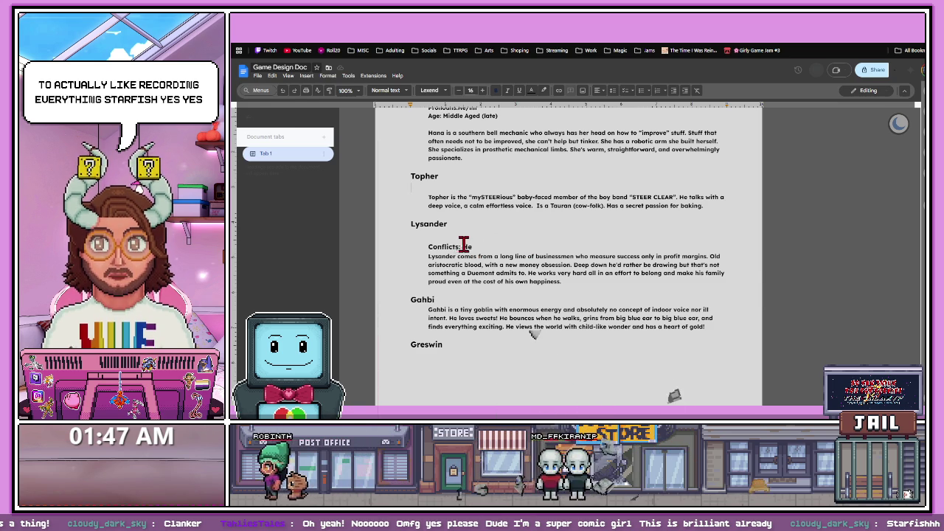
- Select Lysander's unfinished 'Conflicts: He' line and scroll up through the character list
drag(474, 247, 424, 247)
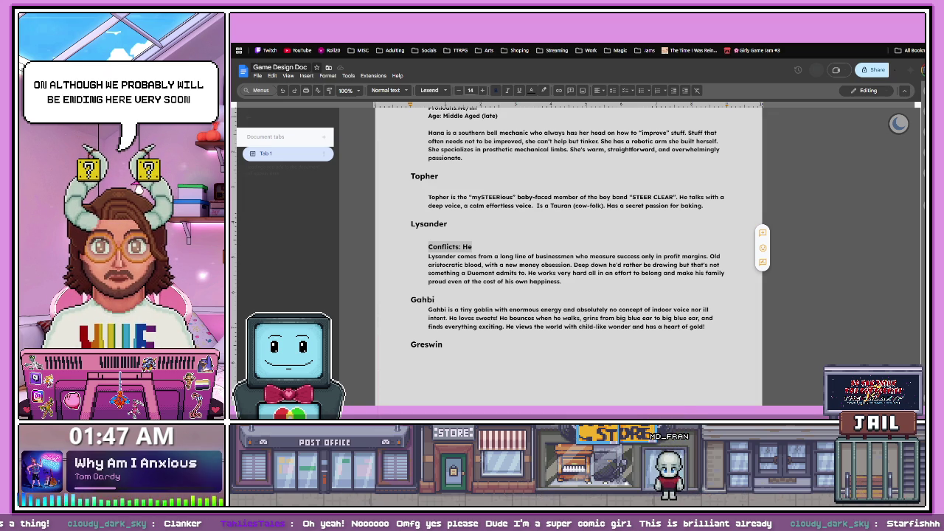
scroll(451, 206, up, 2)
- Copy Hana's Race, Pronouns and Age lines under the Topher heading
triple_click(441, 198)
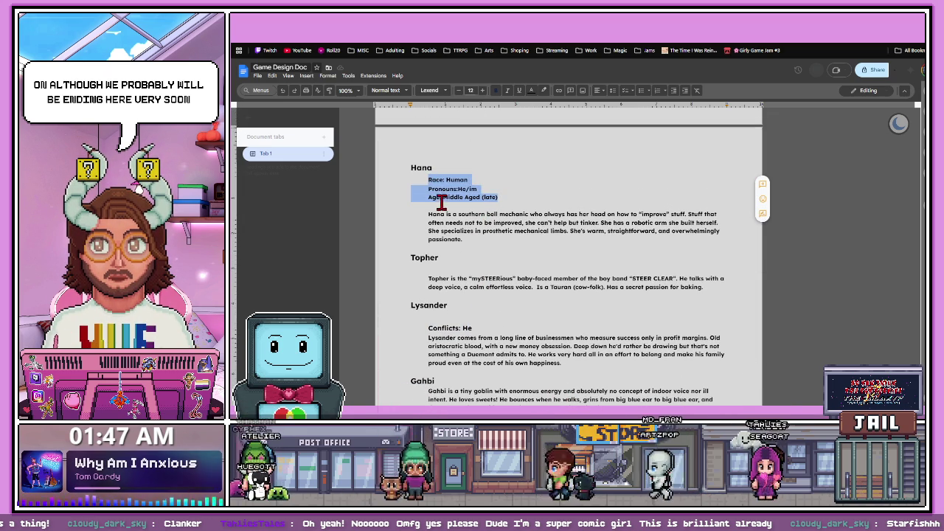
click(450, 259)
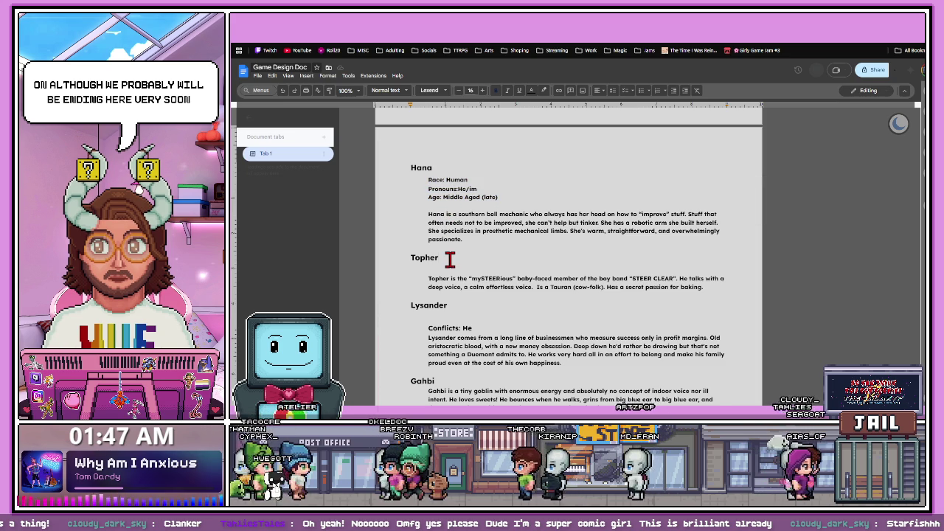
key(Return)
key(ctrl+v)
key(ctrl+z)
key(ctrl+v)
key(shift+Home)
key(ctrl+z)
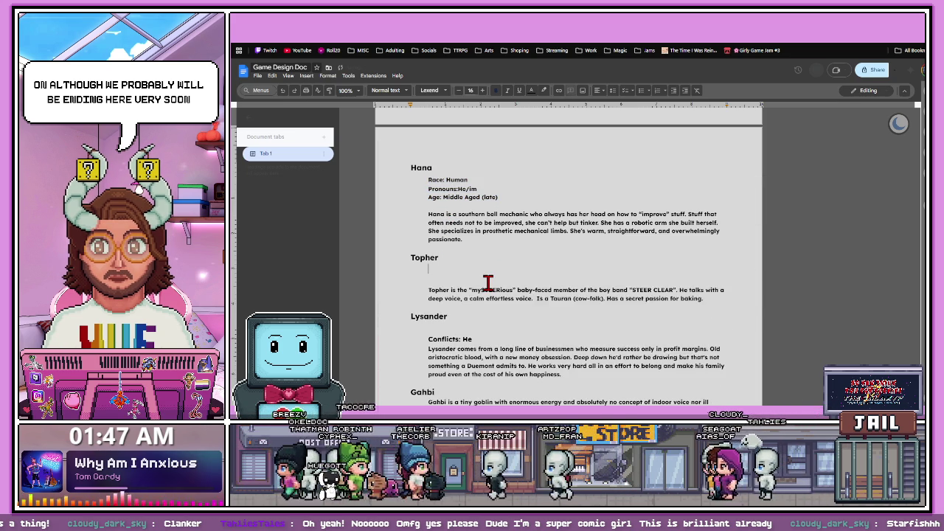
key(ctrl+v)
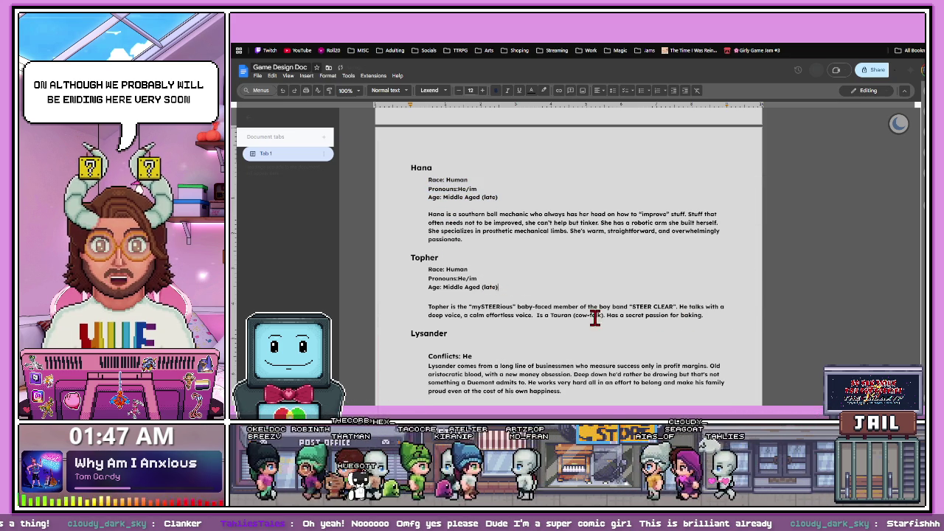
- Edit Topher's lines to Tauran, He/Him and Young Adult, then add a line below
double_click(558, 315)
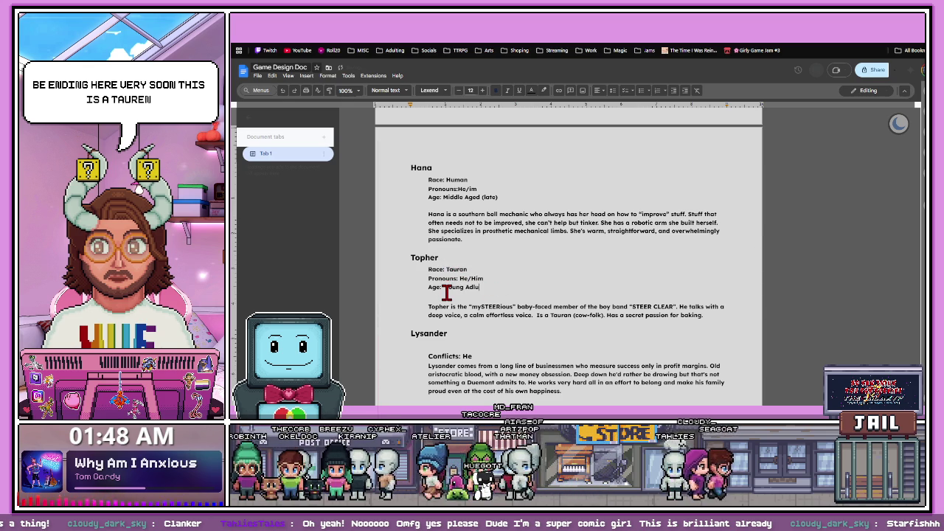
click(491, 287)
click(452, 283)
text(u)
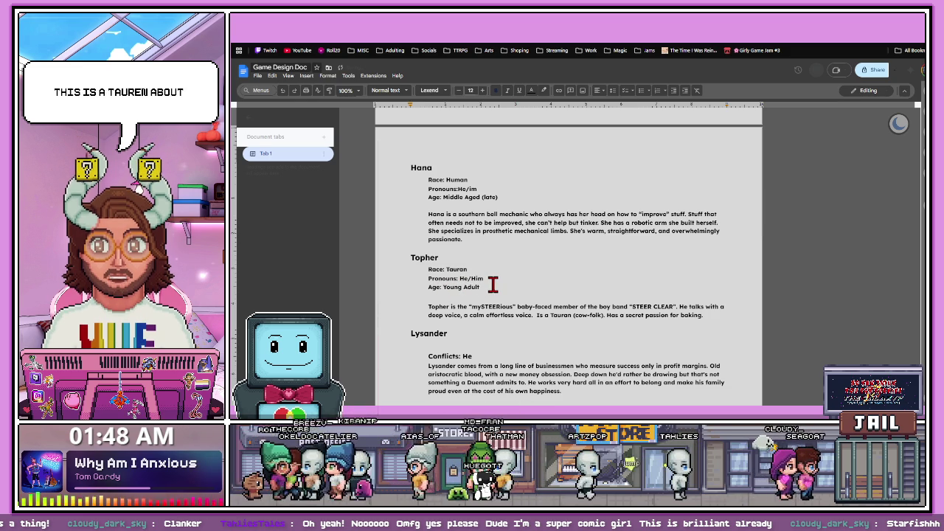
key(Return)
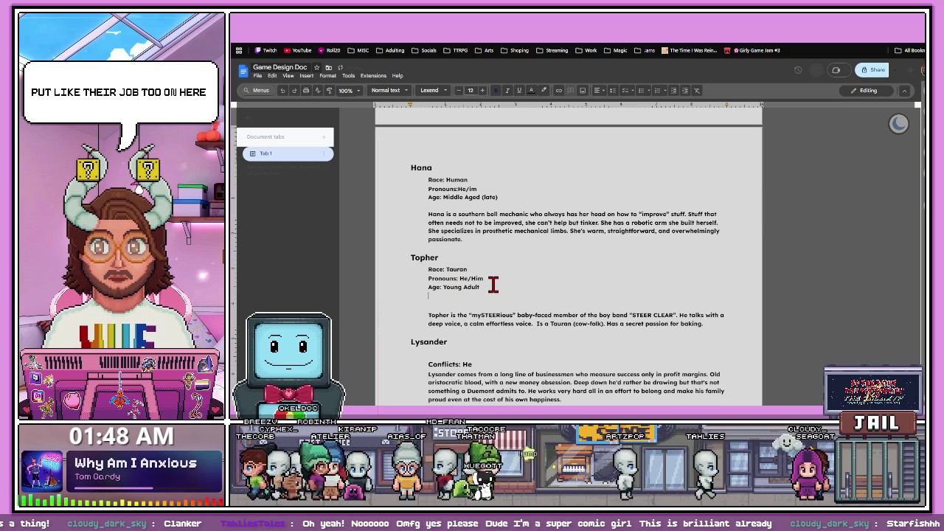